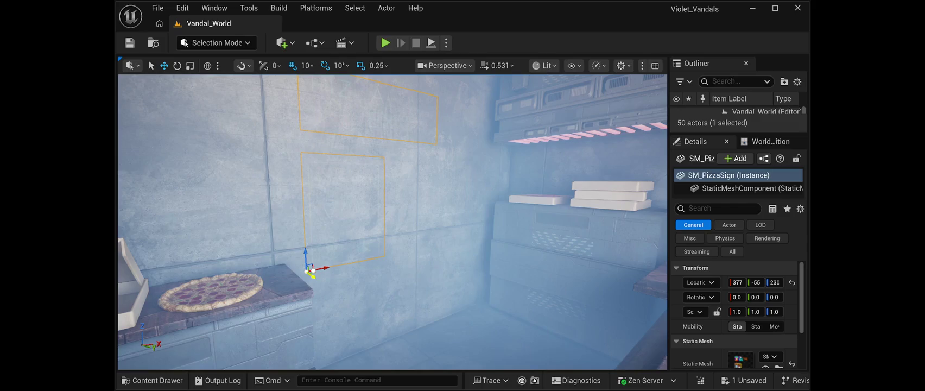
# Step: Test-play the level, then nudge SM_PizzaSign sideways along the back wall and save
pyautogui.hotkey('alt', 'p')
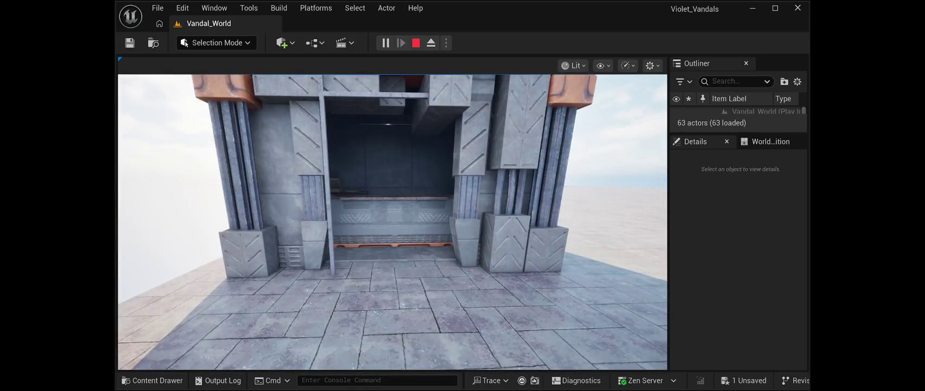
pyautogui.press('Escape')
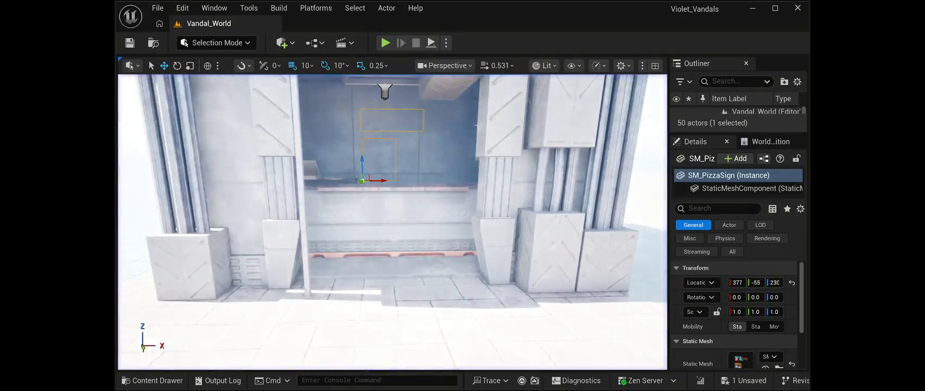
pyautogui.press('f')
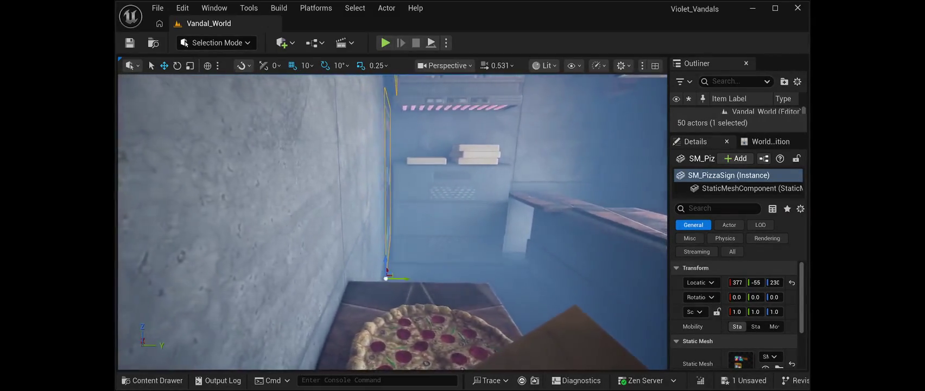
pyautogui.moveTo(404, 276); pyautogui.dragTo(380, 271)
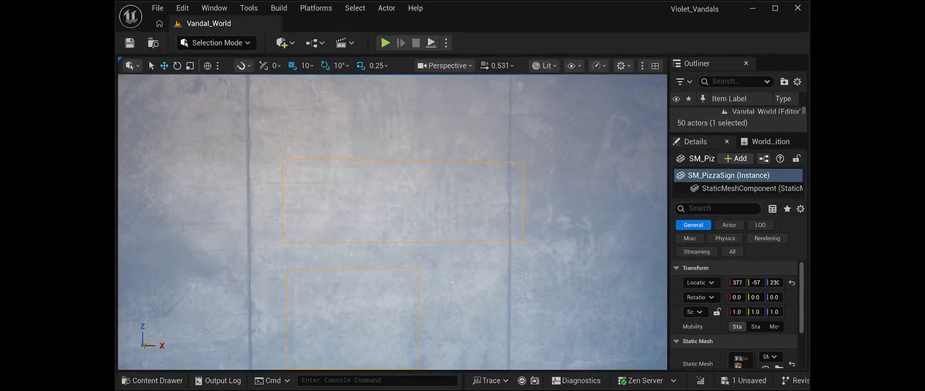
pyautogui.hotkey('ctrl', 's')
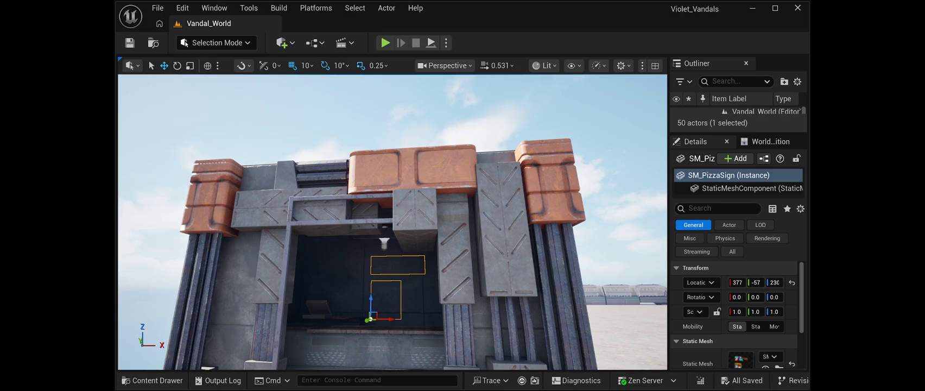
# Step: Add an SM_RestaurantKnife instance just outside the building
pyautogui.hotkey('ctrl', 'd')
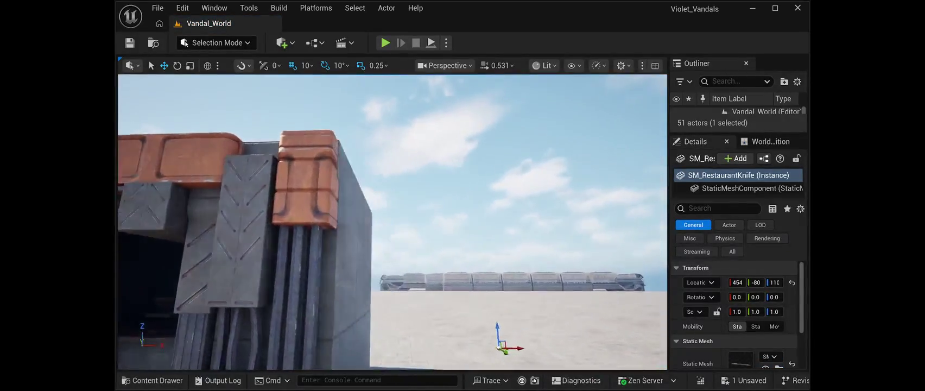
# Step: Raise the SM_RestaurantKnife and move it inside the pizza shop beside the counter
pyautogui.press('f')
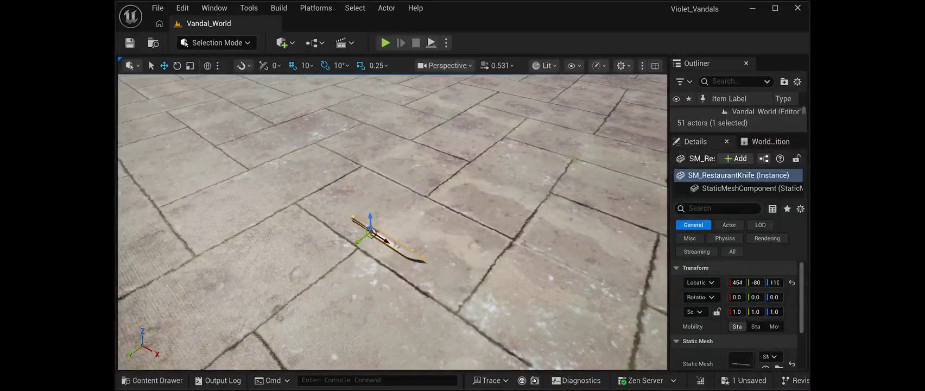
pyautogui.moveTo(360, 240); pyautogui.dragTo(320, 269)
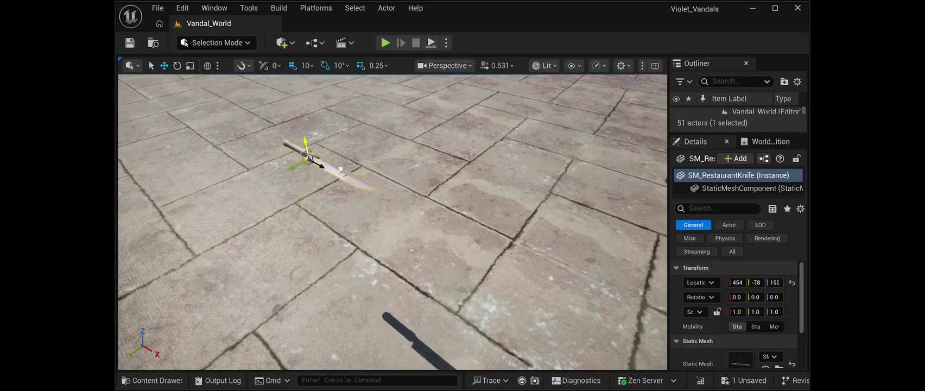
pyautogui.moveTo(392, 221)
pyautogui.mouseDown()
pyautogui.moveTo(445, 228)
pyautogui.moveTo(413, 233)
pyautogui.mouseUp()
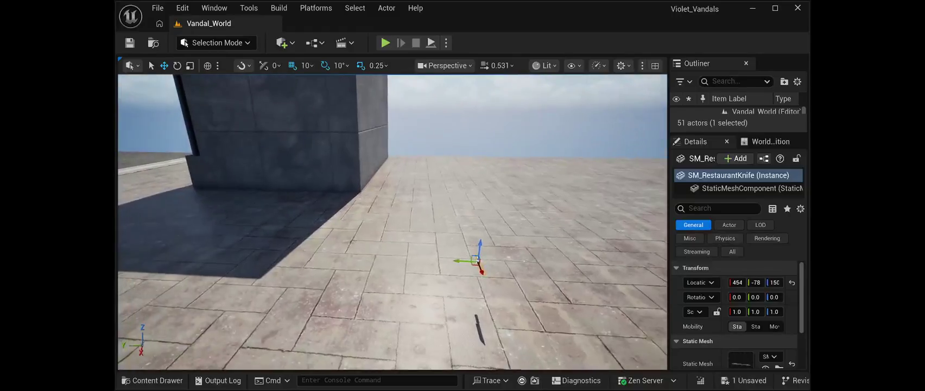
pyautogui.moveTo(421, 259); pyautogui.dragTo(223, 251)
pyautogui.moveTo(212, 212); pyautogui.dragTo(163, 217)
pyautogui.moveTo(494, 215); pyautogui.dragTo(126, 156)
pyautogui.moveTo(380, 244); pyautogui.dragTo(489, 244)
pyautogui.moveTo(353, 227)
pyautogui.mouseDown()
pyautogui.moveTo(317, 256)
pyautogui.moveTo(275, 228)
pyautogui.moveTo(227, 257)
pyautogui.moveTo(175, 159)
pyautogui.moveTo(310, 221)
pyautogui.moveTo(377, 205)
pyautogui.moveTo(331, 243)
pyautogui.moveTo(337, 211)
pyautogui.mouseUp()
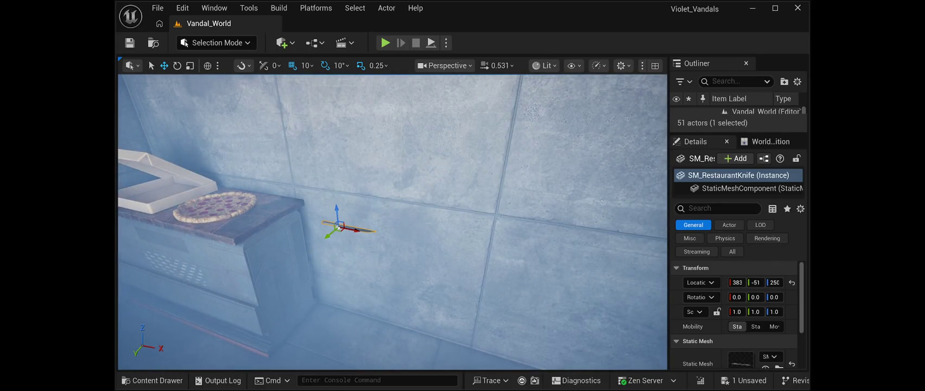
# Step: Rotate the knife -90 degrees on Z and set it flat on the counter by the pizza
pyautogui.press('e')
pyautogui.moveTo(373, 231); pyautogui.dragTo(367, 218)
pyautogui.click(164, 65)
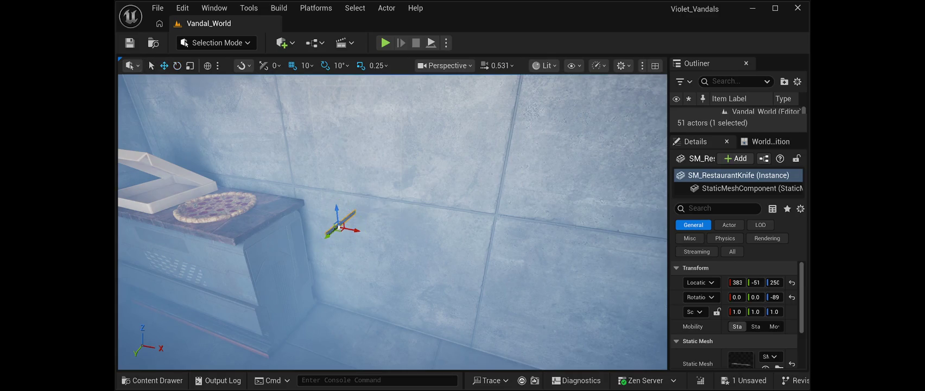
pyautogui.moveTo(348, 227)
pyautogui.mouseDown()
pyautogui.moveTo(324, 215)
pyautogui.moveTo(258, 207)
pyautogui.moveTo(267, 208)
pyautogui.mouseUp()
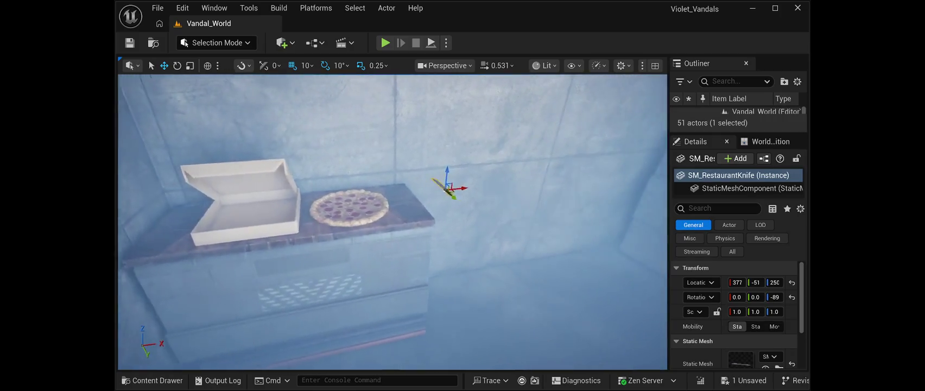
pyautogui.moveTo(355, 187)
pyautogui.mouseDown()
pyautogui.moveTo(303, 194)
pyautogui.moveTo(303, 208)
pyautogui.mouseUp()
pyautogui.press('f')
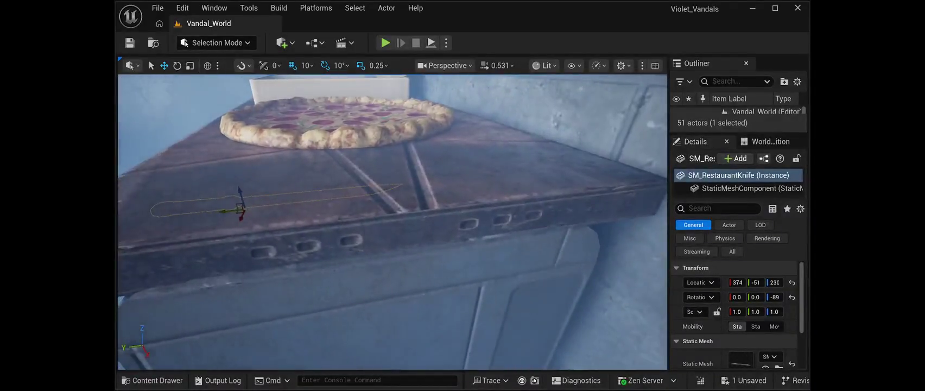
pyautogui.moveTo(775, 282); pyautogui.dragTo(778, 283)
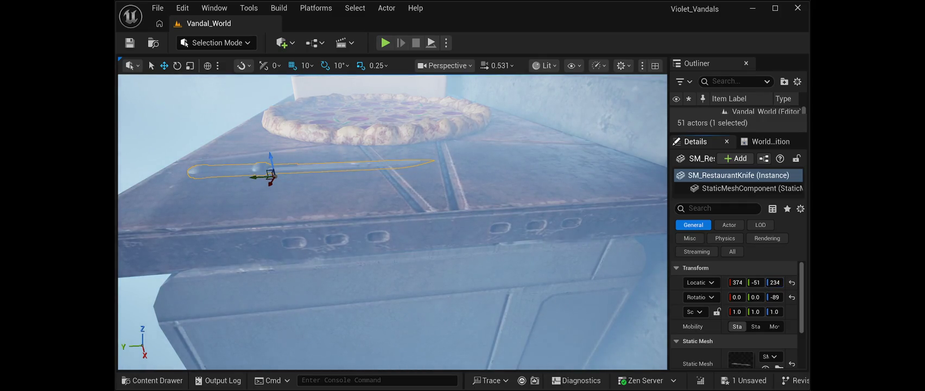
# Step: Angle the knife to -10 degrees beside the pizza and save the level
pyautogui.click(177, 65)
pyautogui.moveTo(285, 184)
pyautogui.mouseDown()
pyautogui.moveTo(262, 193)
pyautogui.moveTo(281, 195)
pyautogui.moveTo(293, 141)
pyautogui.moveTo(304, 152)
pyautogui.moveTo(304, 185)
pyautogui.moveTo(317, 187)
pyautogui.mouseUp()
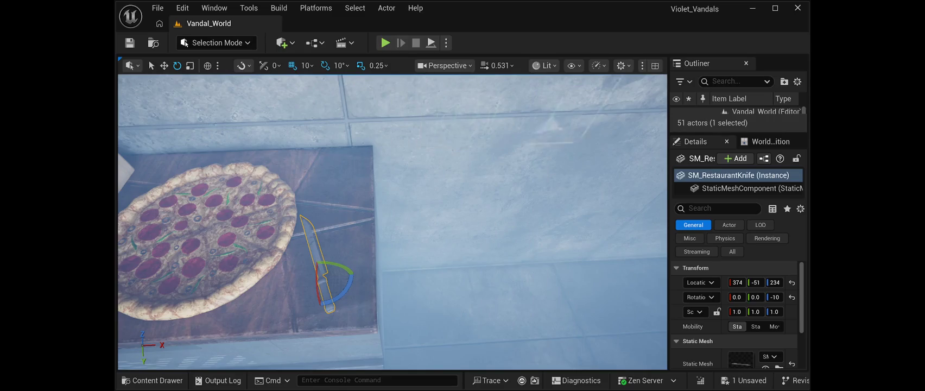
pyautogui.click(129, 43)
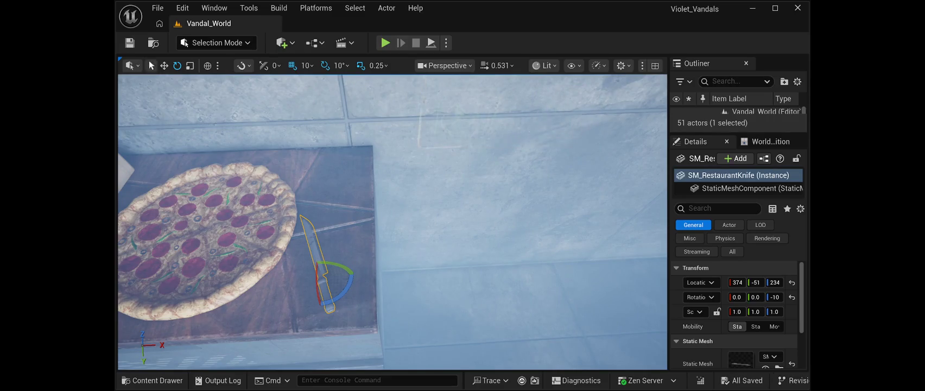
pyautogui.moveTo(391, 217)
pyautogui.mouseDown()
pyautogui.moveTo(380, 179)
pyautogui.moveTo(395, 247)
pyautogui.mouseUp()
pyautogui.hotkey('alt', 'p')
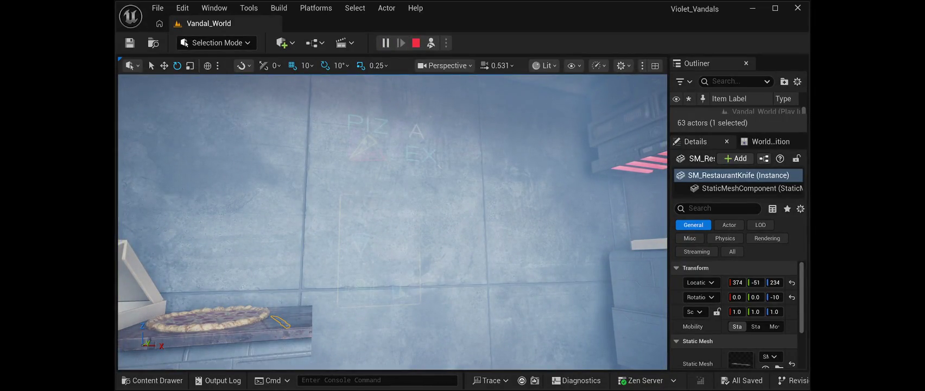
pyautogui.moveTo(391, 217)
pyautogui.mouseDown()
pyautogui.moveTo(412, 195)
pyautogui.moveTo(418, 141)
pyautogui.moveTo(415, 227)
pyautogui.moveTo(402, 241)
pyautogui.moveTo(453, 267)
pyautogui.moveTo(453, 239)
pyautogui.moveTo(453, 255)
pyautogui.moveTo(494, 228)
pyautogui.moveTo(472, 241)
pyautogui.moveTo(401, 228)
pyautogui.mouseUp()
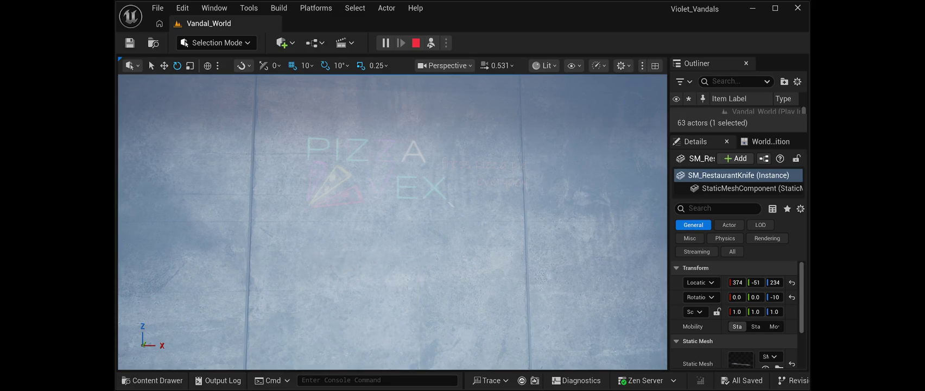
pyautogui.press('d')
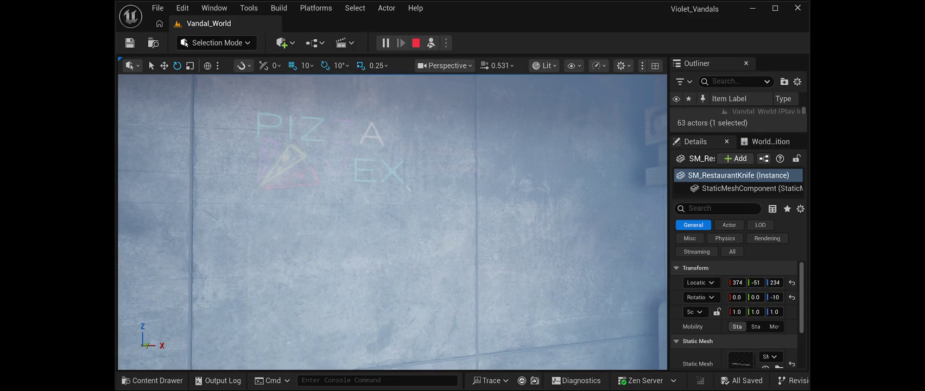
pyautogui.press('d')
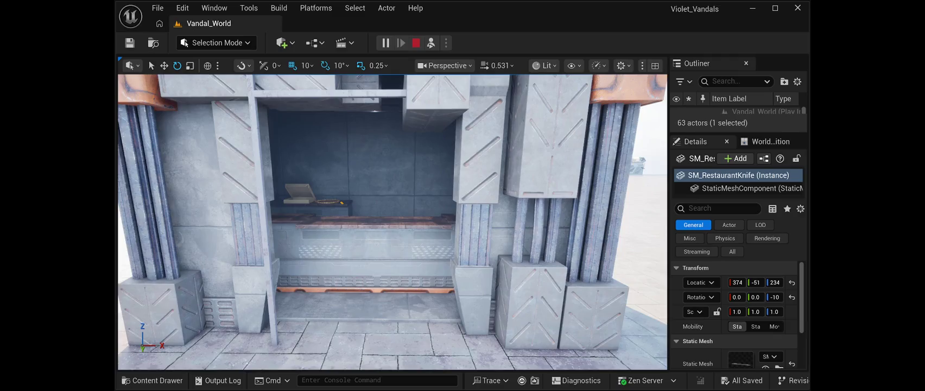
pyautogui.press('Escape')
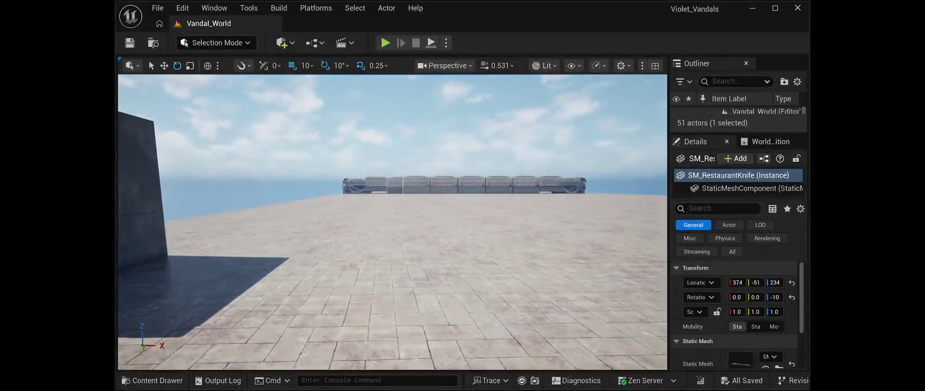
# Step: Paste the SM_RestaurantSF01 sushi restaurant into the level, save, and frame it
pyautogui.hotkey('ctrl', 'v')
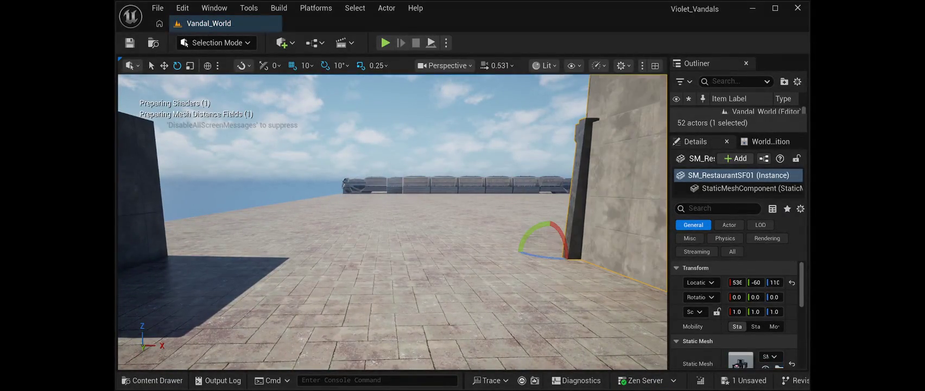
pyautogui.hotkey('ctrl', 's')
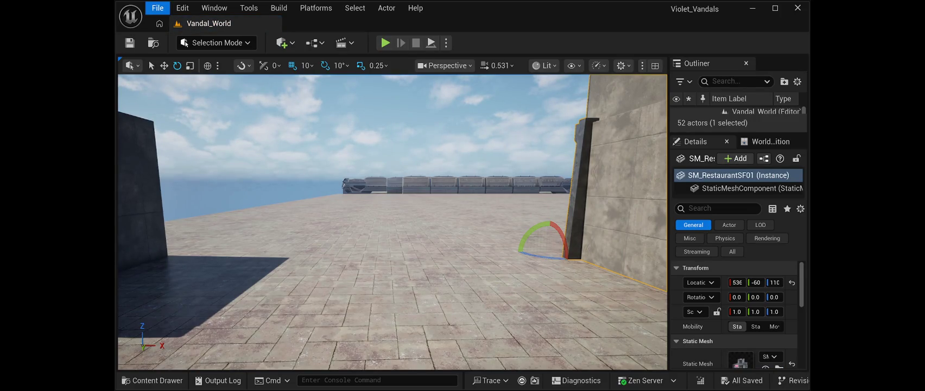
pyautogui.press('Down')
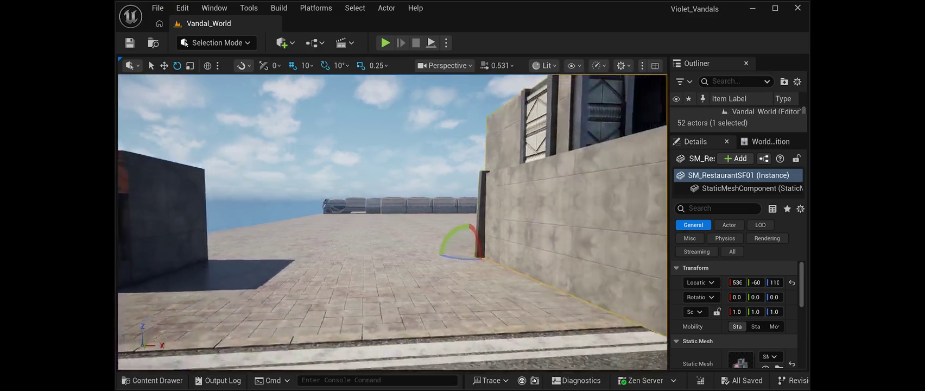
pyautogui.press('Right')
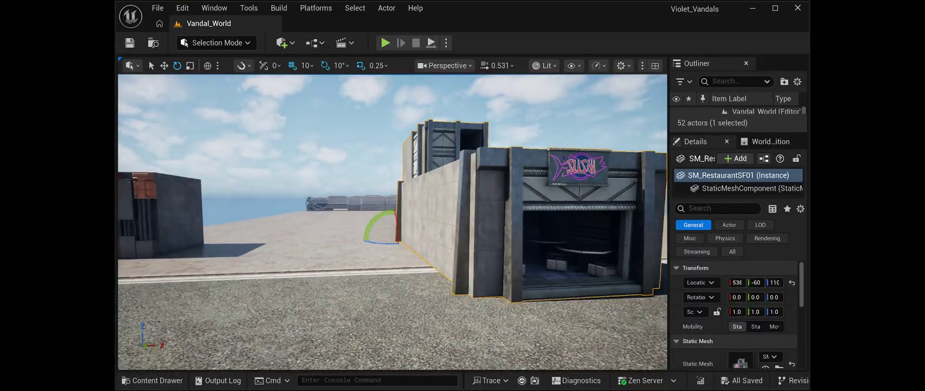
pyautogui.press('f')
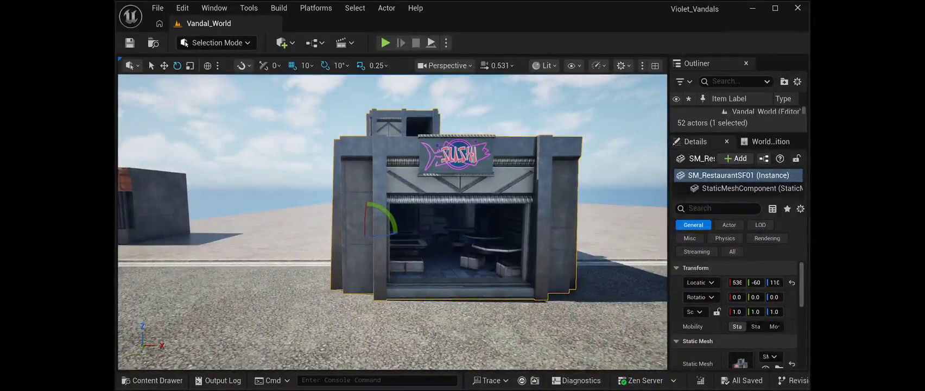
# Step: Move the sushi restaurant next to the pizza shop, save, and start a test play
pyautogui.click(163, 65)
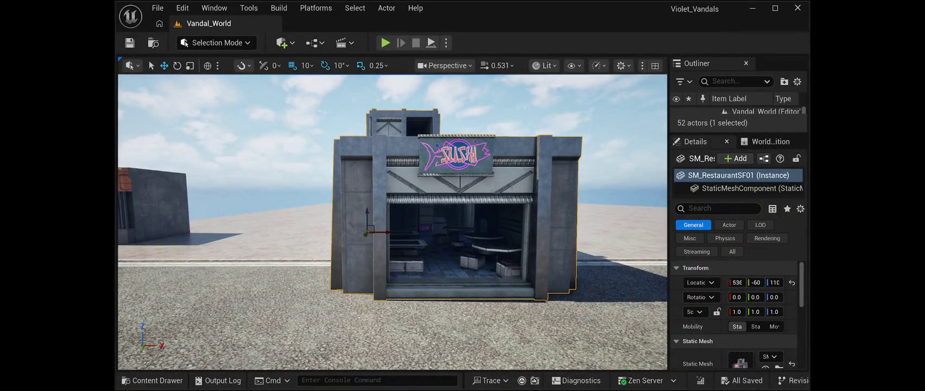
pyautogui.moveTo(379, 232); pyautogui.dragTo(255, 234)
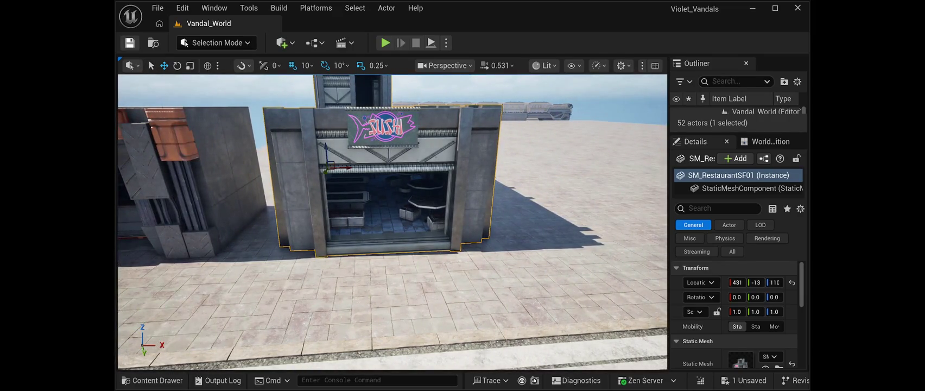
pyautogui.click(129, 43)
pyautogui.hotkey('alt', 'p')
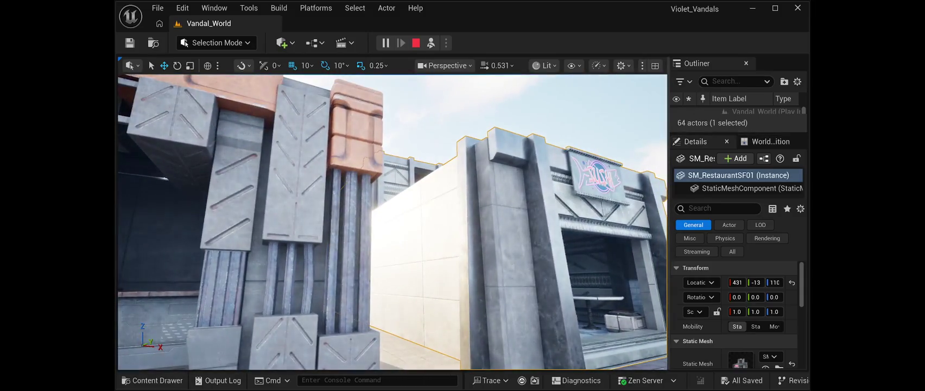
# Step: End the test play and select the pizza building beside the sushi shop
pyautogui.press('Escape')
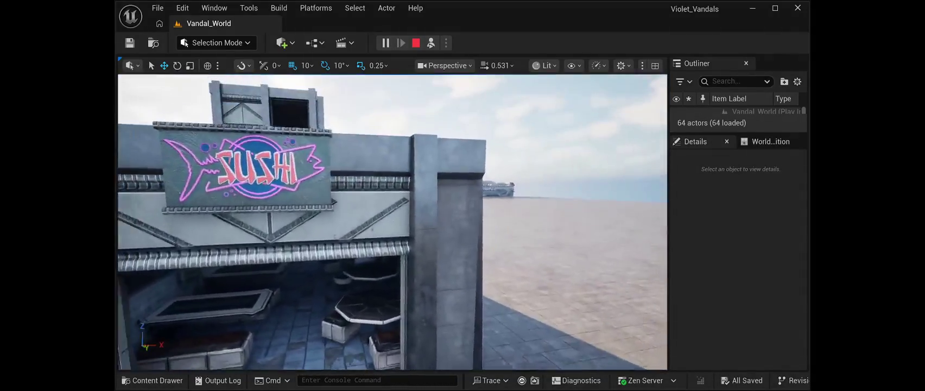
pyautogui.press('a')
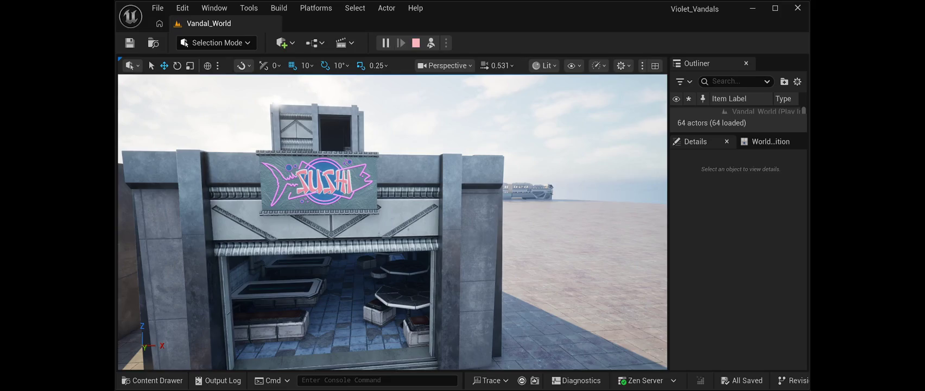
pyautogui.click(416, 42)
pyautogui.moveTo(392, 223)
pyautogui.mouseDown()
pyautogui.moveTo(295, 203)
pyautogui.moveTo(423, 222)
pyautogui.mouseUp()
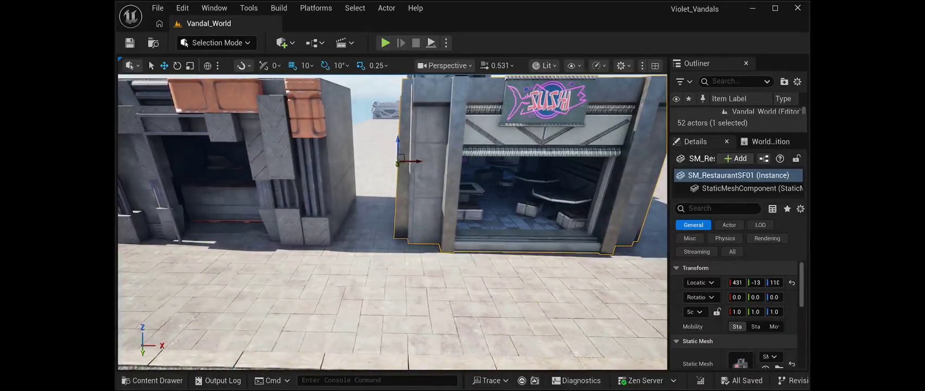
pyautogui.click(222, 185)
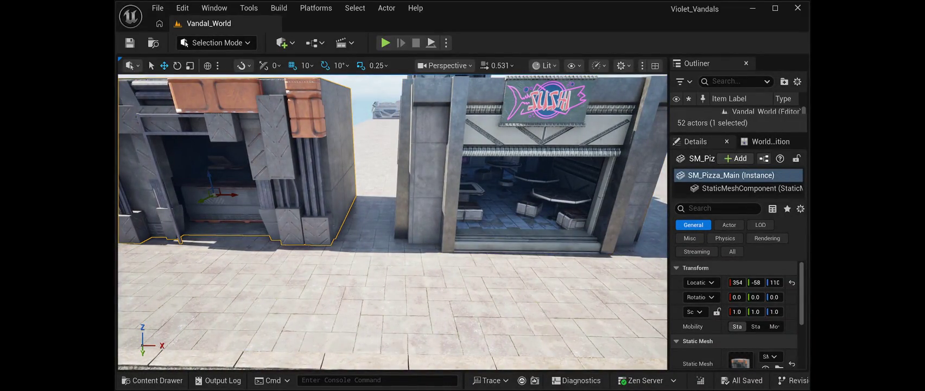
# Step: Select the sushi shop and try X Location values 354, -354, then 110 in Details
pyautogui.click(434, 206)
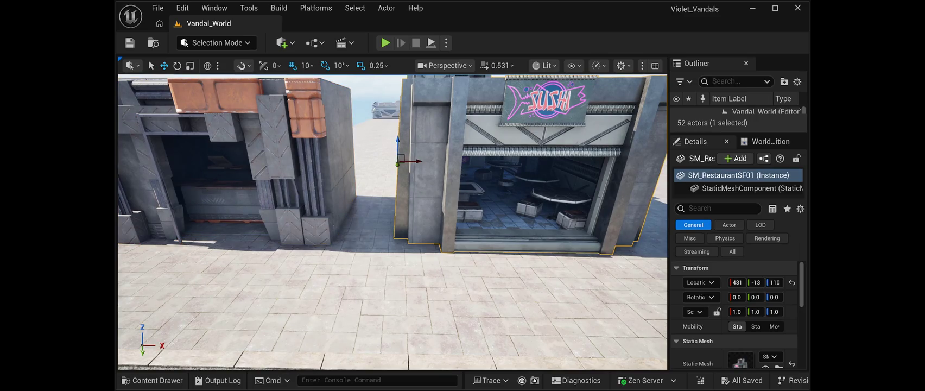
pyautogui.click(737, 282)
pyautogui.write('0')
pyautogui.press('Return')
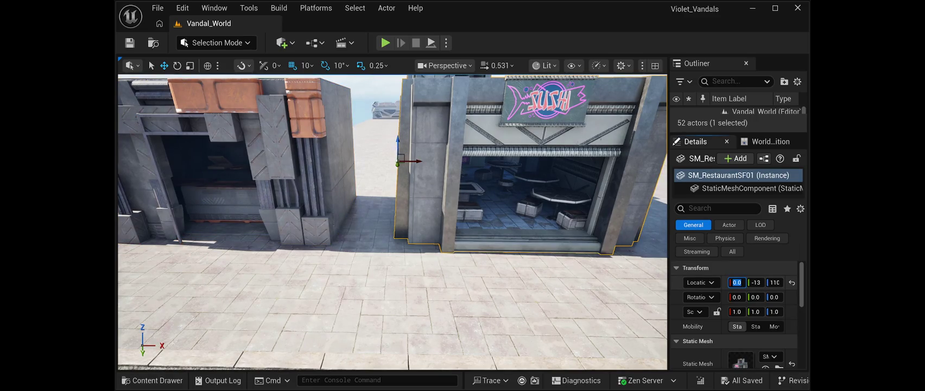
pyautogui.write('354')
pyautogui.press('Return')
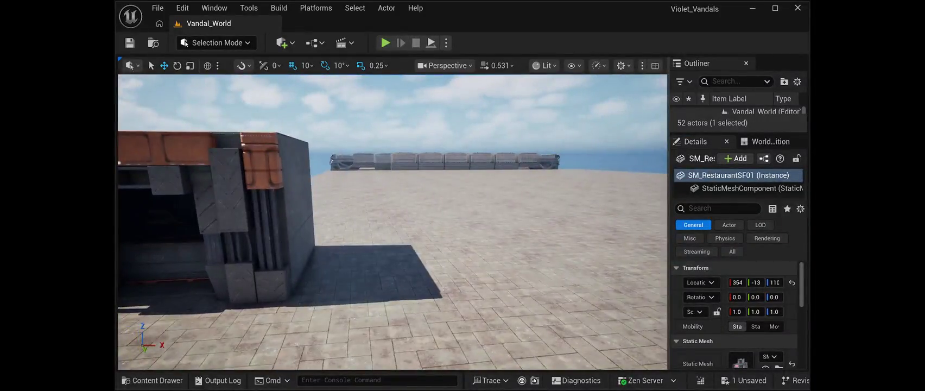
pyautogui.click(736, 283)
pyautogui.write('-')
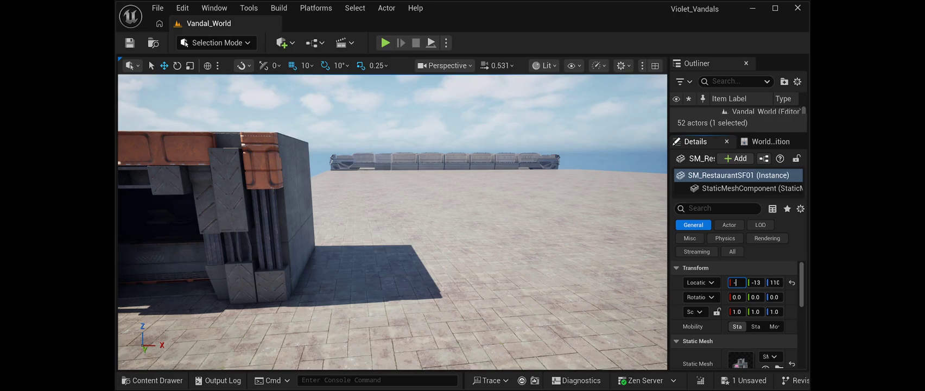
pyautogui.write('354')
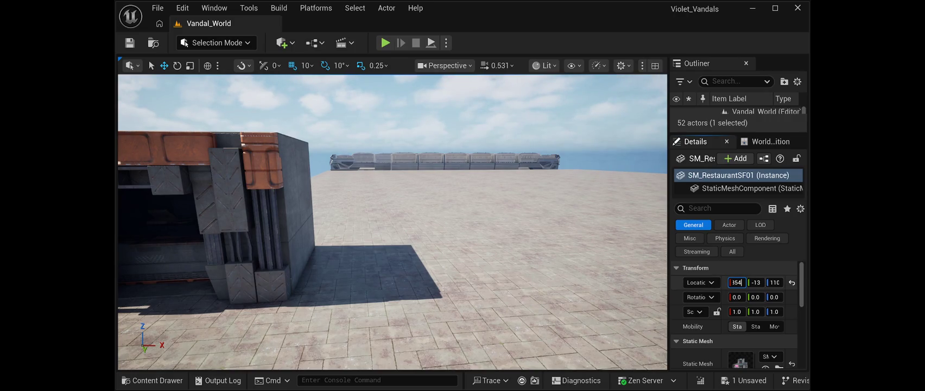
pyautogui.press('Return')
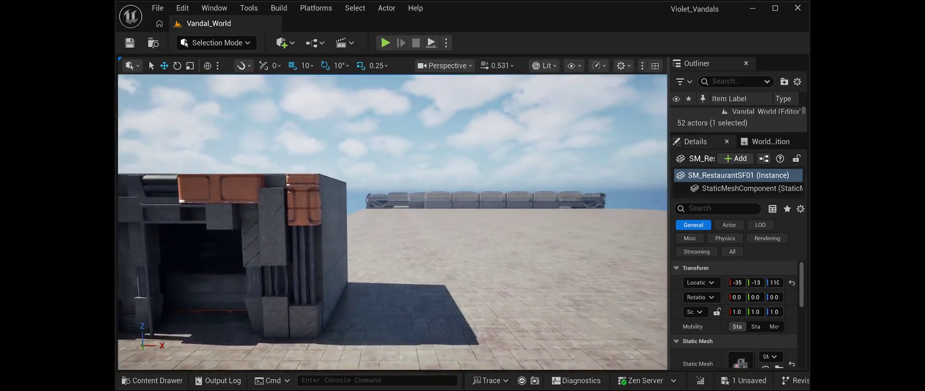
pyautogui.click(737, 282)
pyautogui.write('267')
pyautogui.press('BackSpace')
pyautogui.press('BackSpace')
pyautogui.press('BackSpace')
pyautogui.write('110')
pyautogui.press('Return')
# Step: Drag the sushi shop along X until it sits against the pizza building
pyautogui.moveTo(392, 222)
pyautogui.mouseDown()
pyautogui.moveTo(293, 233)
pyautogui.moveTo(293, 215)
pyautogui.moveTo(324, 222)
pyautogui.mouseUp()
pyautogui.moveTo(367, 224)
pyautogui.mouseDown()
pyautogui.moveTo(610, 226)
pyautogui.moveTo(509, 210)
pyautogui.mouseUp()
pyautogui.press('s')
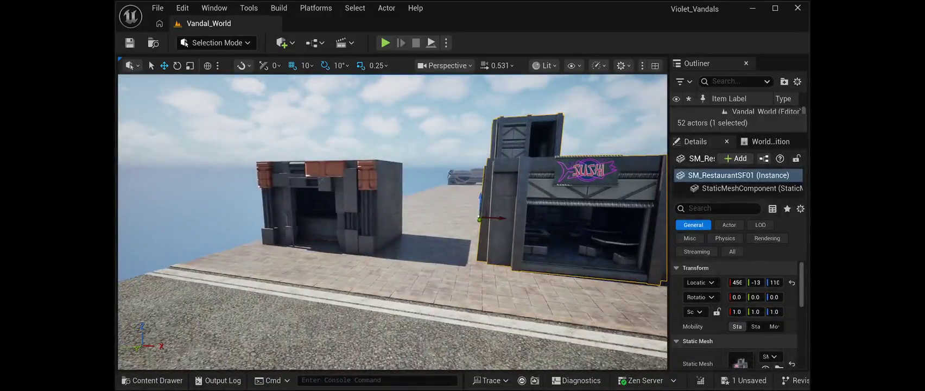
pyautogui.moveTo(505, 218); pyautogui.dragTo(470, 217)
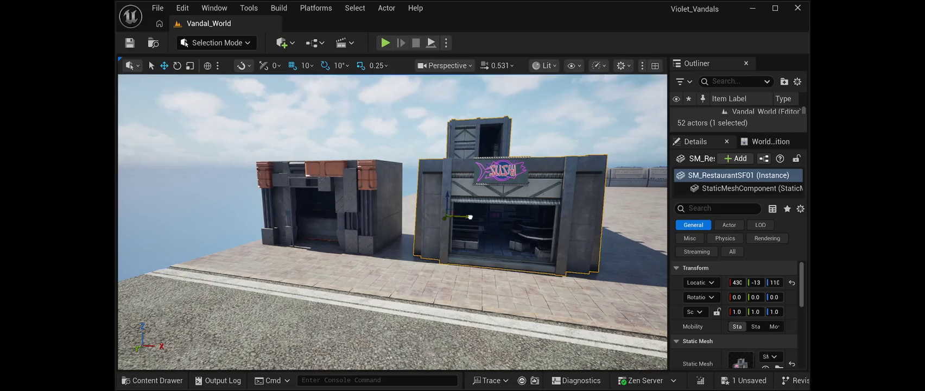
pyautogui.click(325, 217)
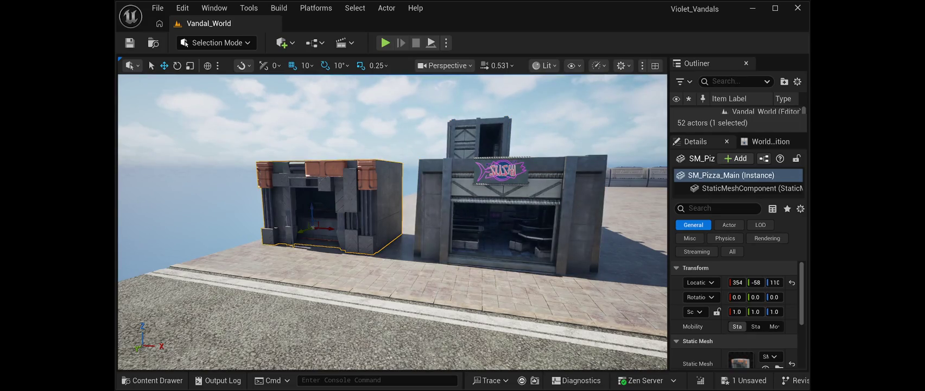
pyautogui.click(488, 239)
# Step: Set the shop's Y Location to .58 and slide it along Y toward the road edge
pyautogui.click(755, 283)
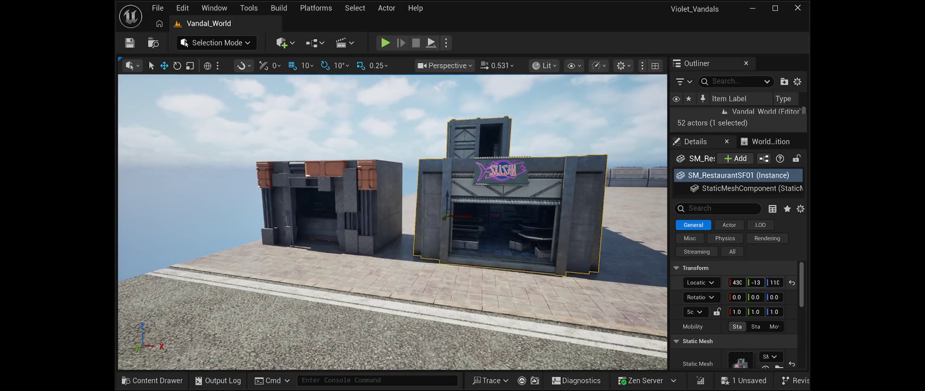
pyautogui.write('.58')
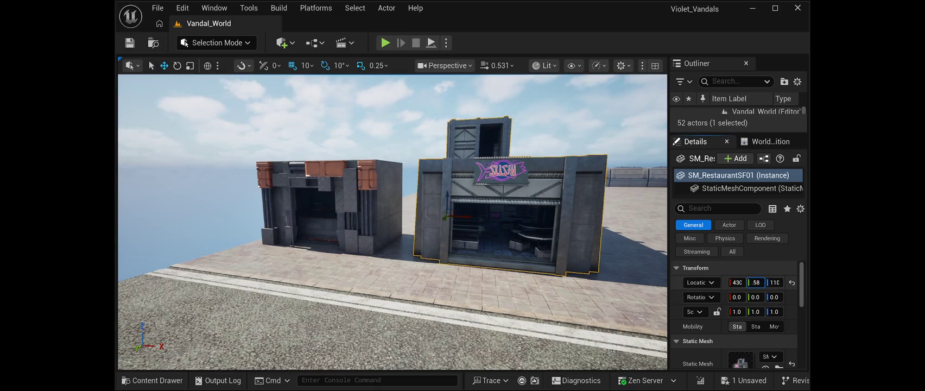
pyautogui.press('Return')
pyautogui.press('f')
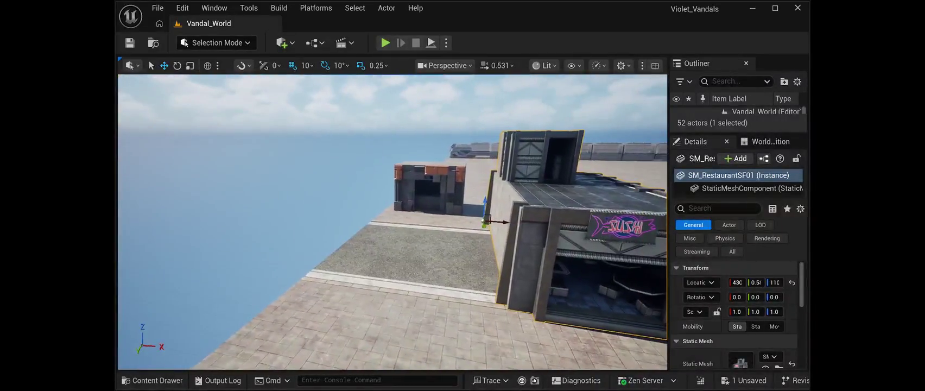
pyautogui.moveTo(755, 283)
pyautogui.mouseDown()
pyautogui.moveTo(717, 282)
pyautogui.moveTo(748, 282)
pyautogui.mouseUp()
pyautogui.moveTo(391, 245)
pyautogui.mouseDown()
pyautogui.moveTo(380, 206)
pyautogui.moveTo(380, 119)
pyautogui.moveTo(345, 115)
pyautogui.mouseUp()
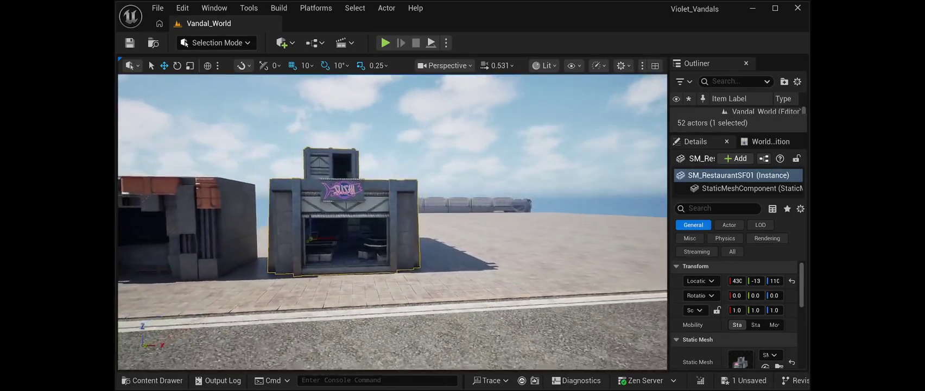
pyautogui.press('Escape')
# Step: Save the level and orbit to view both buildings from the left side
pyautogui.click(129, 43)
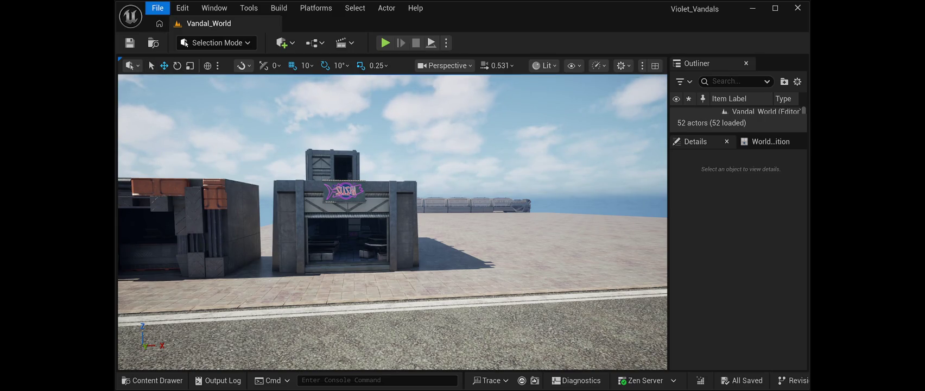
pyautogui.moveTo(392, 223); pyautogui.dragTo(338, 225)
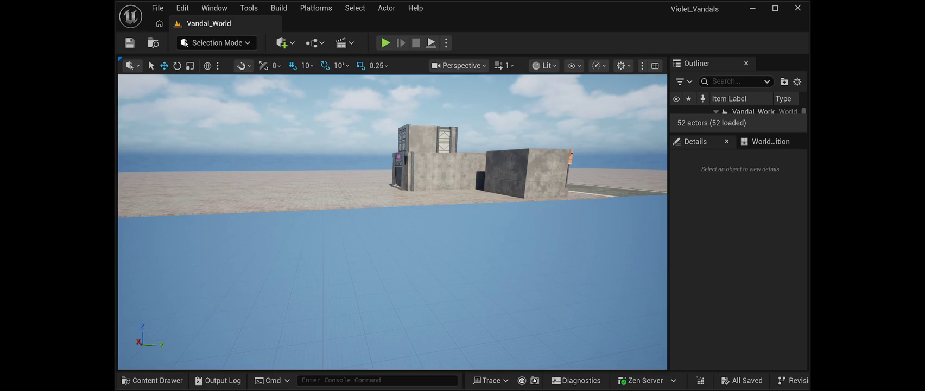
# Step: Paste the green SM_Bin_006 dumpster and blue SM_Bin_003 wheelie bin into the level
pyautogui.hotkey('ctrl', 'v')
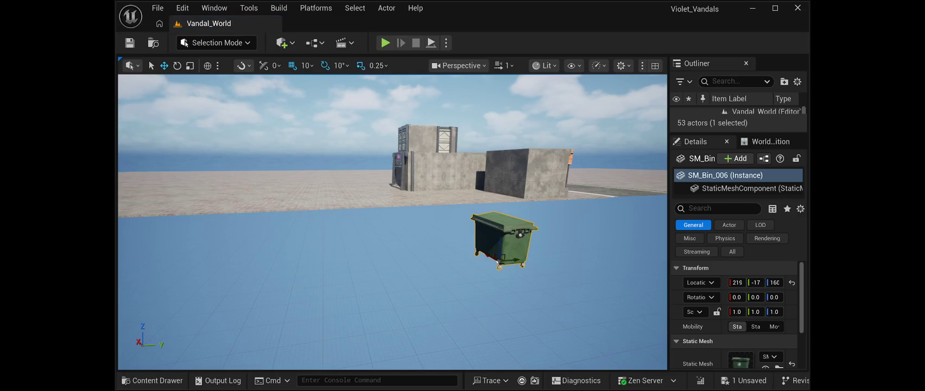
pyautogui.hotkey('ctrl', 'v')
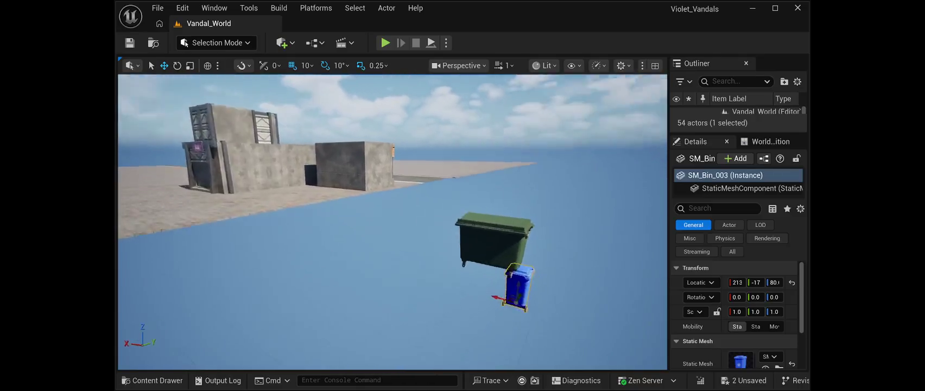
pyautogui.hotkey('ctrl', 'z')
pyautogui.hotkey('ctrl', 'z')
pyautogui.hotkey('ctrl', 'z')
pyautogui.hotkey('ctrl', 'z')
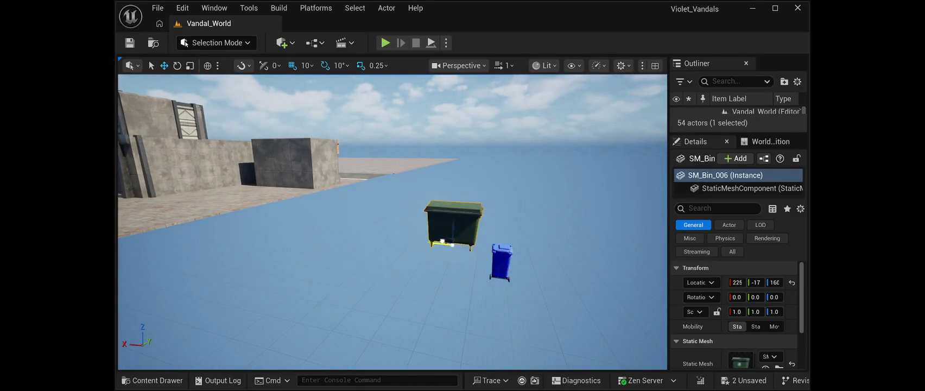
pyautogui.press('f')
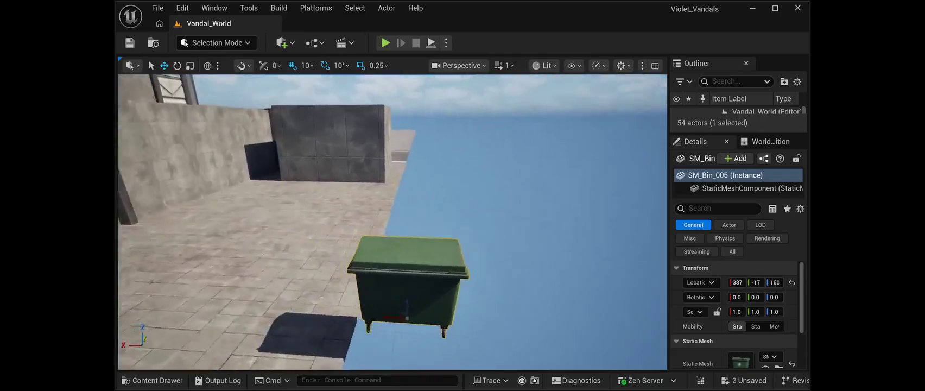
pyautogui.hotkey('ctrl', 'z')
pyautogui.hotkey('ctrl', 'z')
pyautogui.hotkey('ctrl', 'z')
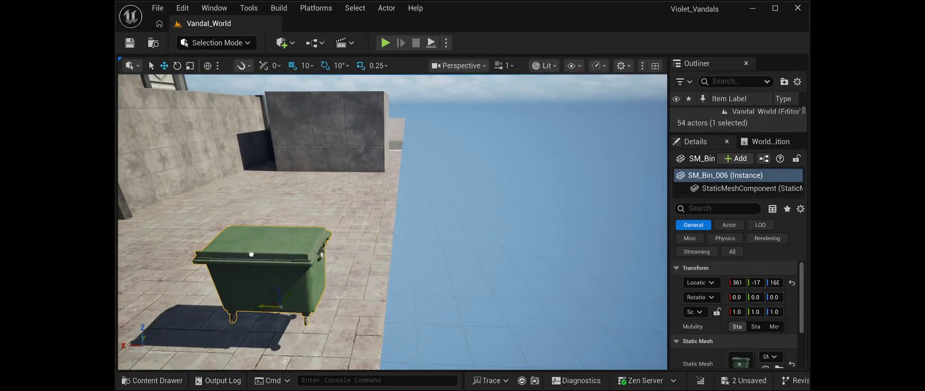
pyautogui.hotkey('ctrl', 'z')
pyautogui.hotkey('ctrl', 'z')
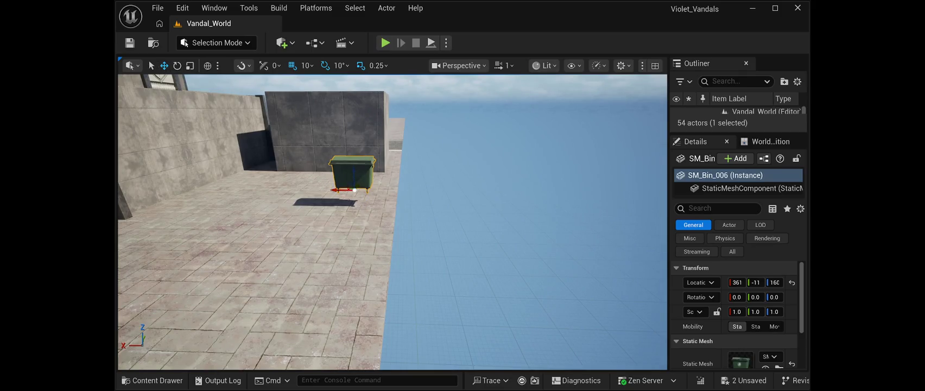
# Step: Turn the dumpster around and drop it onto the pavement by the wall
pyautogui.click(177, 65)
pyautogui.moveTo(328, 191); pyautogui.dragTo(391, 193)
pyautogui.press('f')
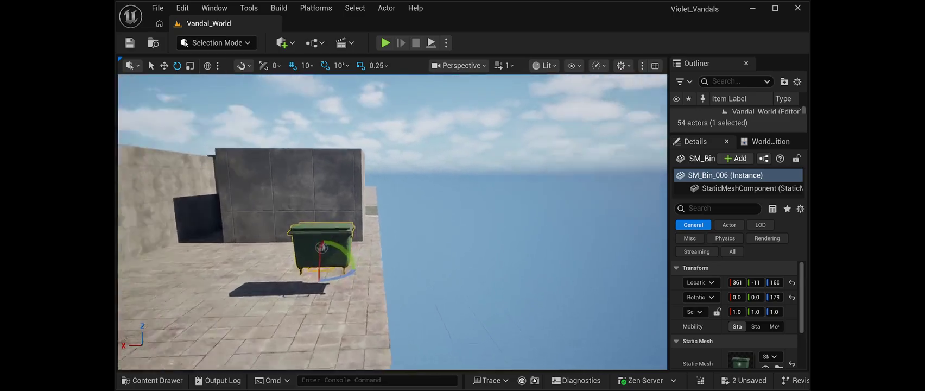
pyautogui.click(164, 65)
pyautogui.moveTo(420, 232)
pyautogui.mouseDown()
pyautogui.moveTo(274, 172)
pyautogui.moveTo(287, 169)
pyautogui.moveTo(278, 139)
pyautogui.moveTo(251, 130)
pyautogui.mouseUp()
pyautogui.press('End')
pyautogui.moveTo(265, 225)
pyautogui.mouseDown()
pyautogui.moveTo(266, 248)
pyautogui.moveTo(265, 239)
pyautogui.moveTo(238, 233)
pyautogui.moveTo(244, 217)
pyautogui.moveTo(343, 283)
pyautogui.moveTo(315, 281)
pyautogui.moveTo(332, 283)
pyautogui.moveTo(316, 318)
pyautogui.mouseUp()
# Step: Place the blue wheelie bin on the pavement, fine-tuning its height
pyautogui.moveTo(444, 251)
pyautogui.mouseDown()
pyautogui.moveTo(204, 332)
pyautogui.moveTo(210, 290)
pyautogui.mouseUp()
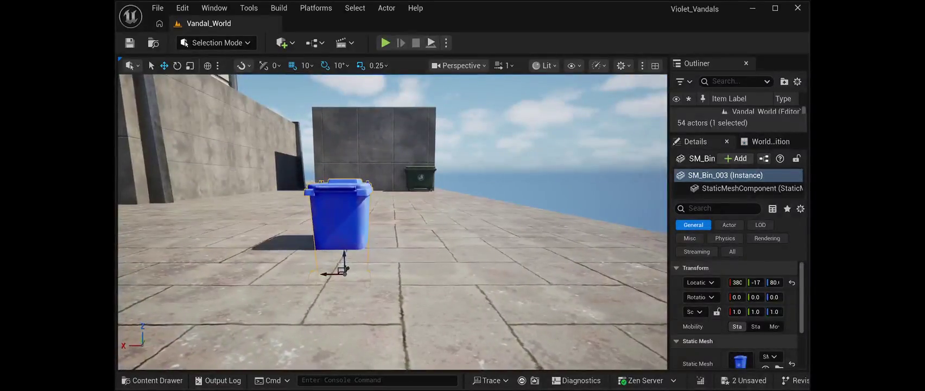
pyautogui.moveTo(345, 258); pyautogui.dragTo(348, 213)
pyautogui.moveTo(774, 282); pyautogui.dragTo(766, 282)
pyautogui.moveTo(774, 282); pyautogui.dragTo(778, 283)
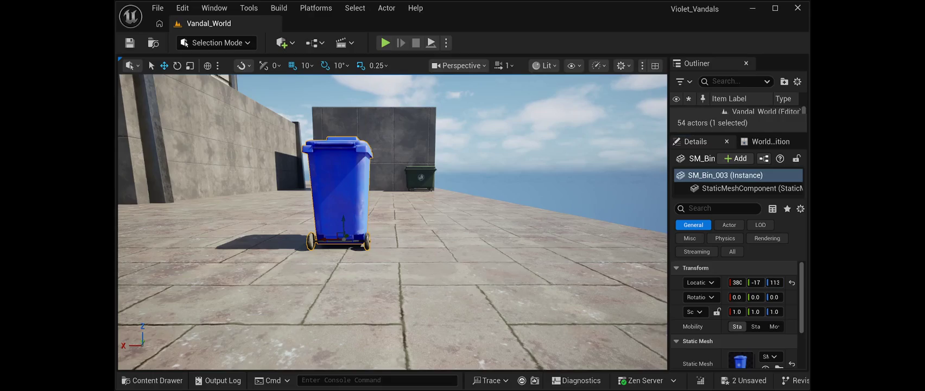
# Step: Turn the blue bin around and set it against the wall near the dumpster
pyautogui.press('e')
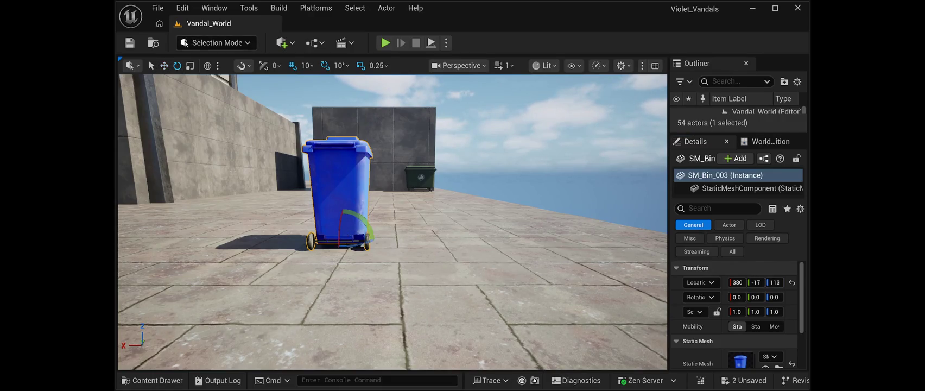
pyautogui.moveTo(369, 240); pyautogui.dragTo(314, 239)
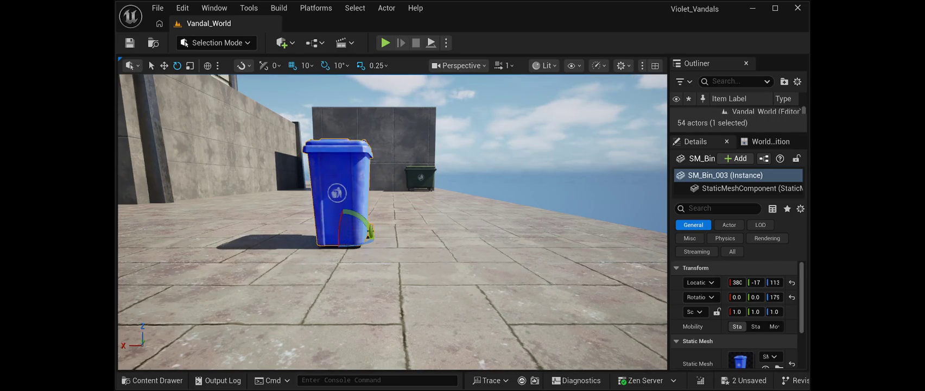
pyautogui.press('w')
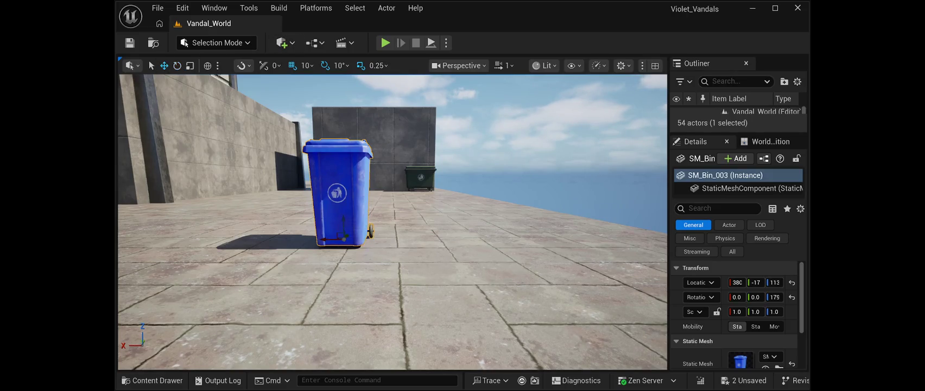
pyautogui.moveTo(391, 271); pyautogui.dragTo(445, 336)
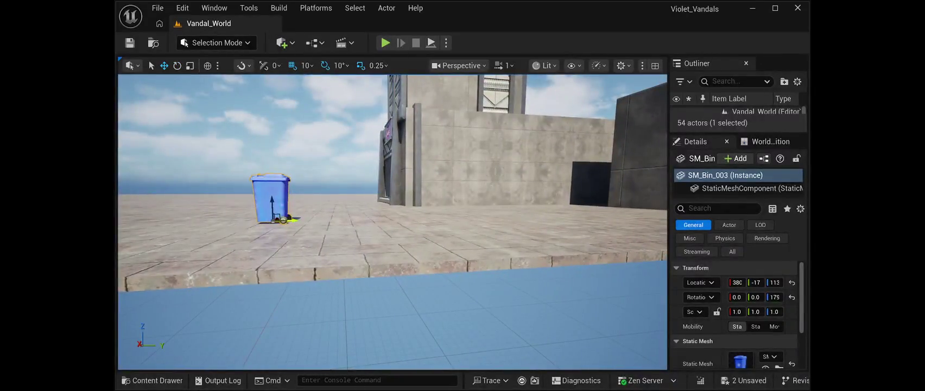
pyautogui.moveTo(293, 218); pyautogui.dragTo(630, 209)
pyautogui.moveTo(391, 271)
pyautogui.mouseDown()
pyautogui.moveTo(369, 250)
pyautogui.moveTo(363, 282)
pyautogui.moveTo(423, 269)
pyautogui.mouseUp()
pyautogui.moveTo(375, 222); pyautogui.dragTo(611, 208)
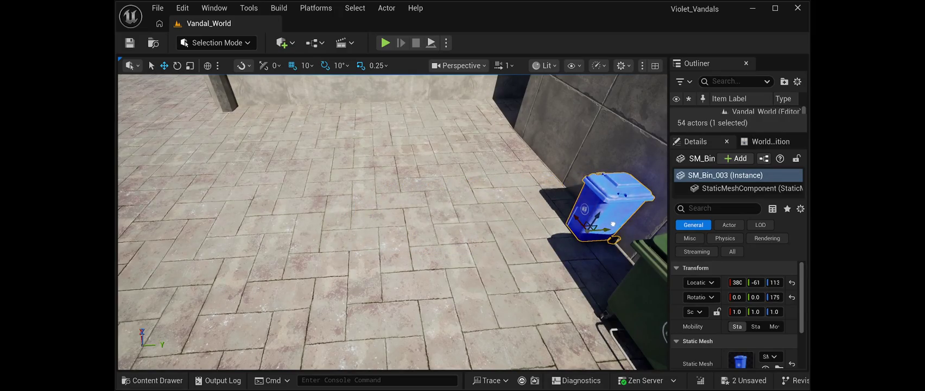
pyautogui.press('f')
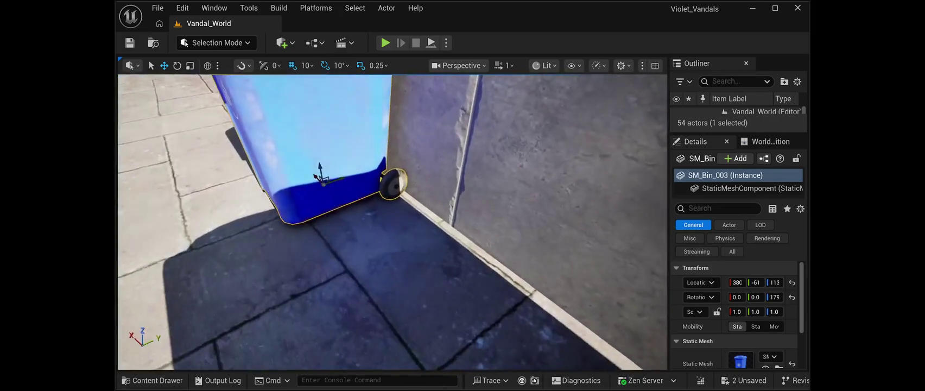
pyautogui.moveTo(390, 217)
pyautogui.mouseDown()
pyautogui.moveTo(382, 276)
pyautogui.moveTo(345, 271)
pyautogui.mouseUp()
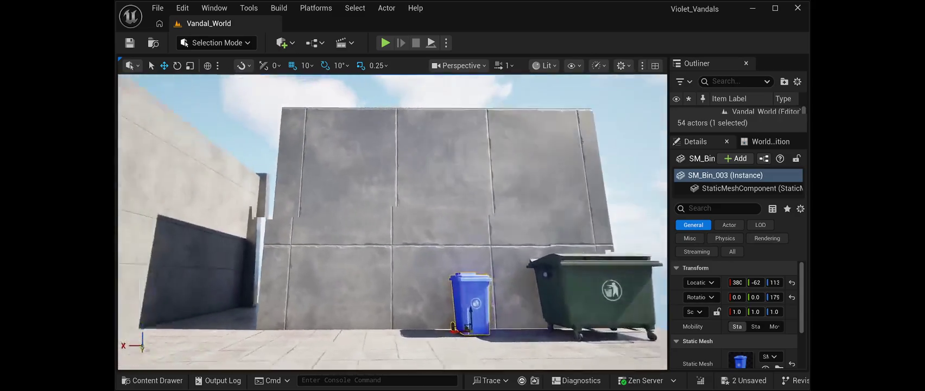
pyautogui.press('f')
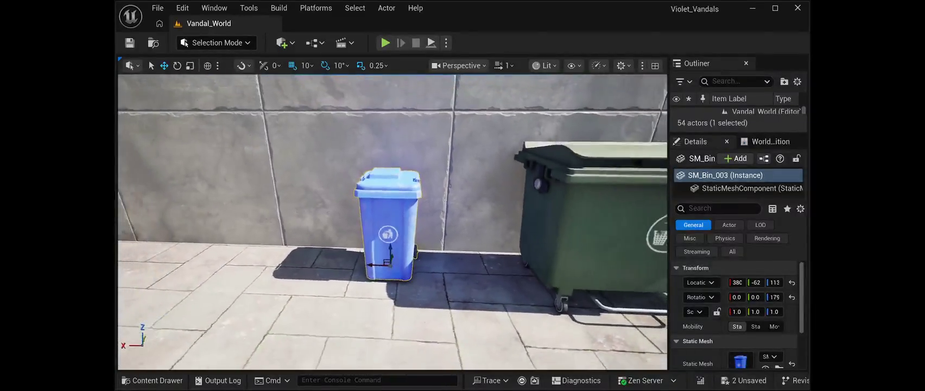
# Step: Duplicate the blue bin beside the original, rotate it 10° on Z, and save
pyautogui.hotkey('ctrl', 'd')
pyautogui.moveTo(383, 262); pyautogui.dragTo(307, 265)
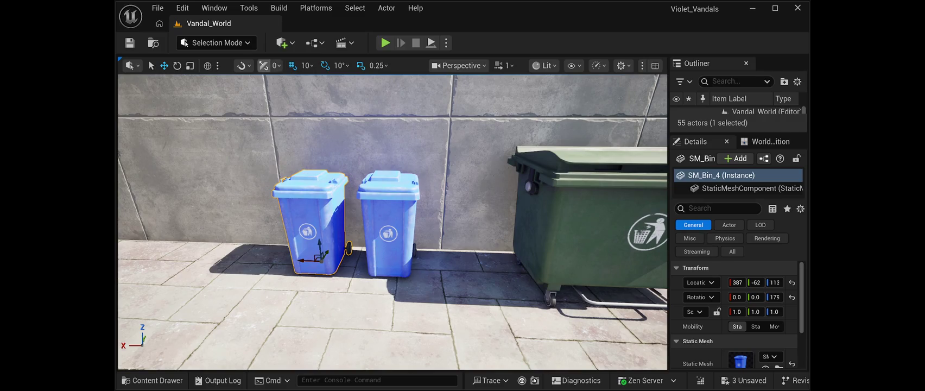
pyautogui.press('e')
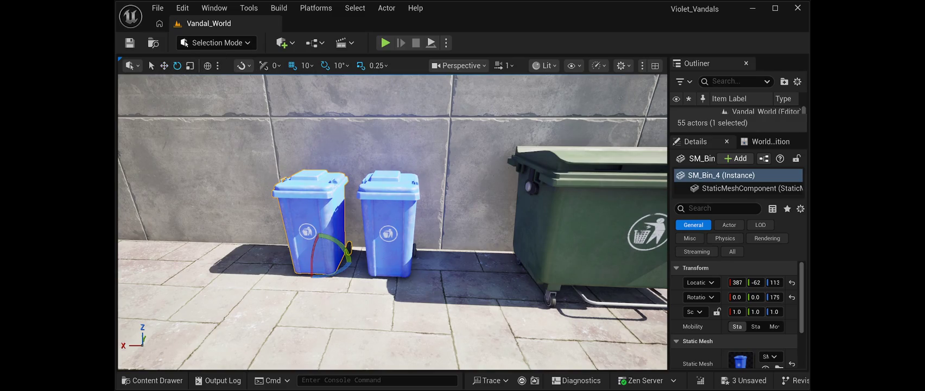
pyautogui.moveTo(293, 263); pyautogui.dragTo(291, 267)
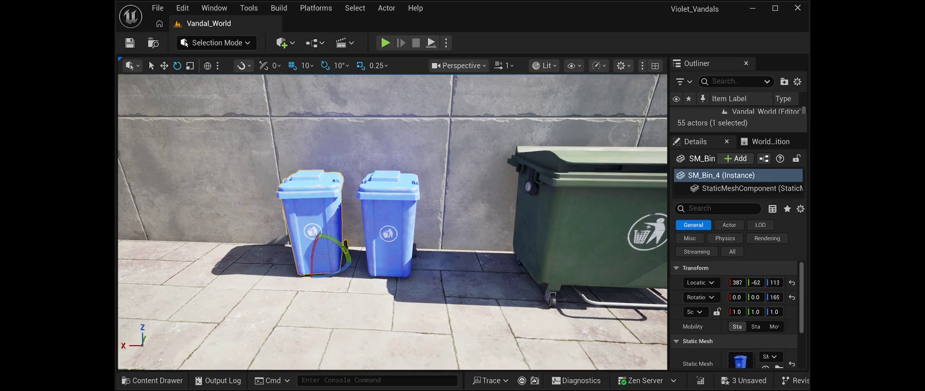
pyautogui.hotkey('ctrl', 's')
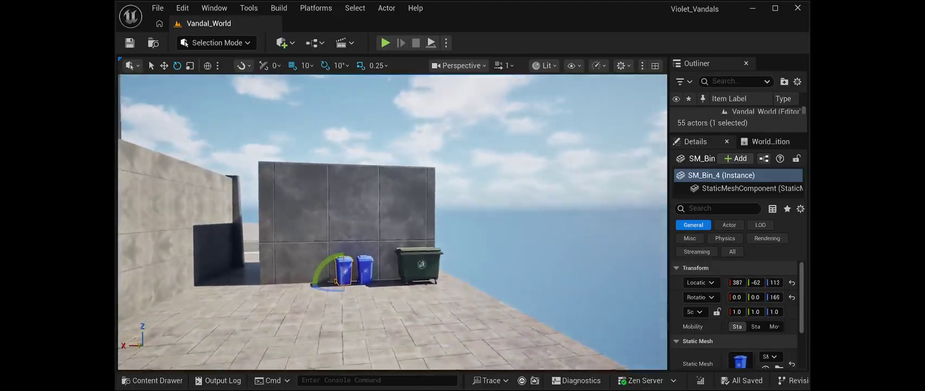
# Step: Duplicate the green dumpster and set the copy beside the club building wall
pyautogui.click(410, 213)
pyautogui.hotkey('ctrl', 'd')
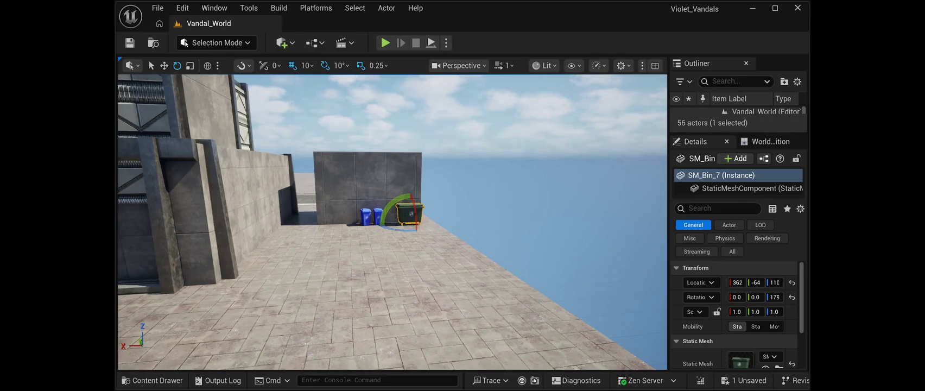
pyautogui.press('w')
pyautogui.moveTo(383, 223); pyautogui.dragTo(296, 228)
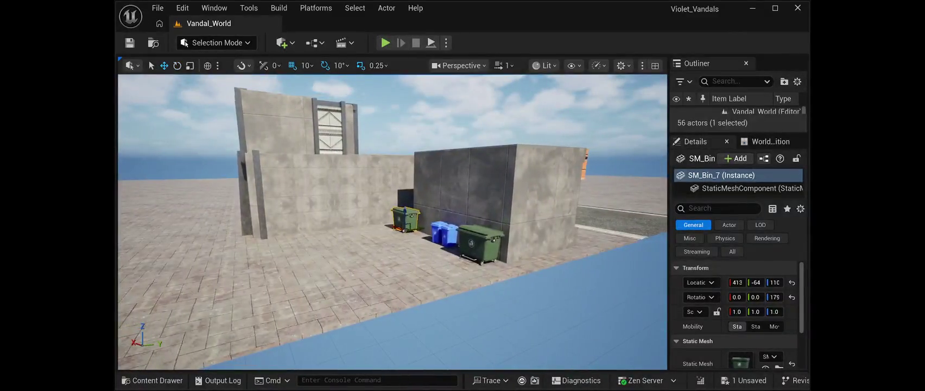
pyautogui.moveTo(404, 217); pyautogui.dragTo(232, 235)
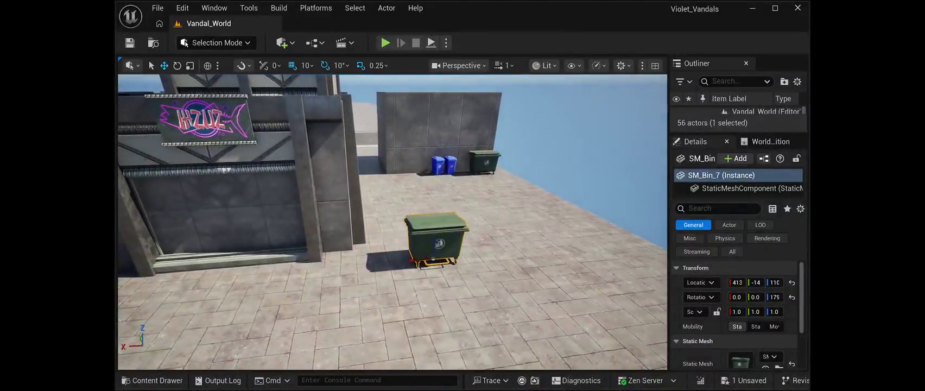
pyautogui.moveTo(410, 260); pyautogui.dragTo(246, 271)
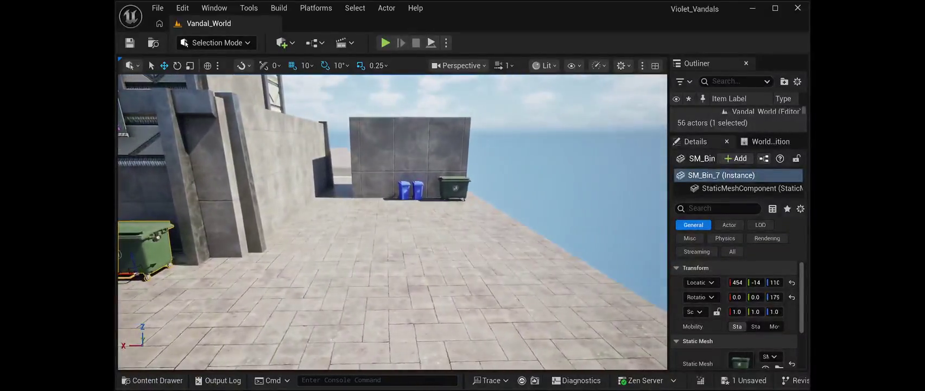
# Step: Duplicate a blue bin and tuck the copy against the new green dumpster
pyautogui.click(417, 190)
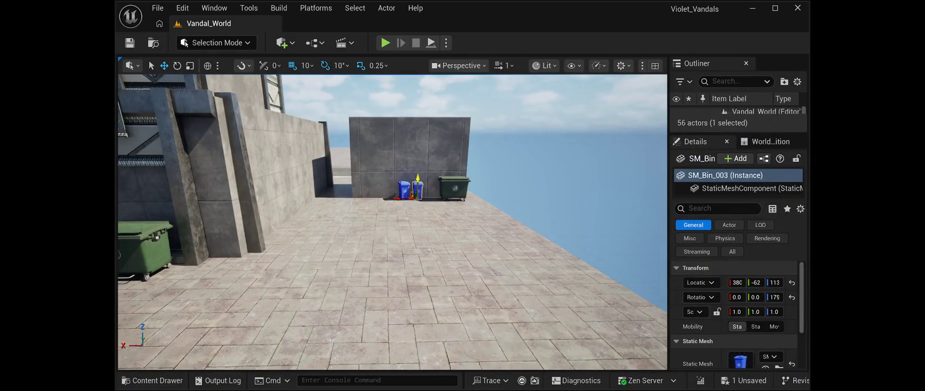
pyautogui.hotkey('ctrl', 'd')
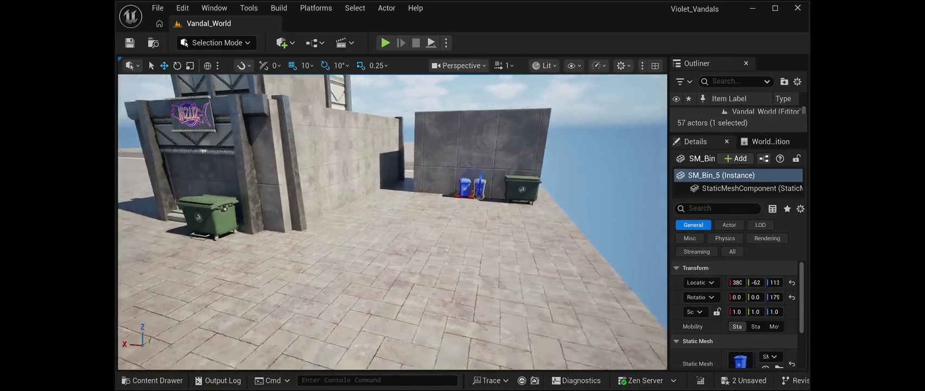
pyautogui.moveTo(385, 222); pyautogui.dragTo(163, 225)
pyautogui.press('f')
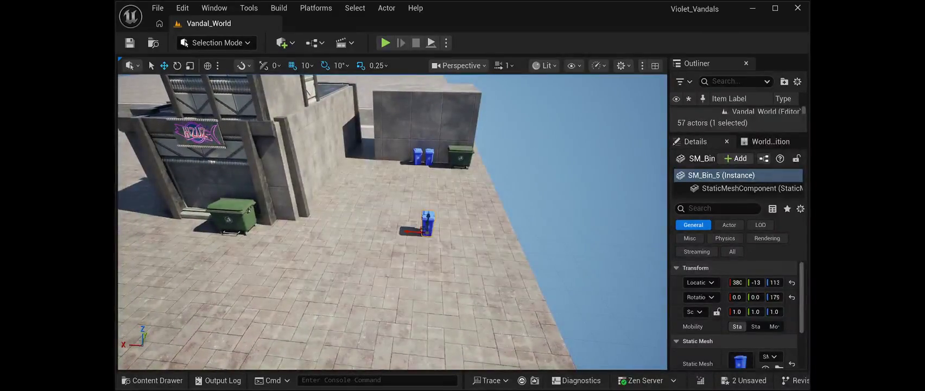
pyautogui.moveTo(406, 231)
pyautogui.mouseDown()
pyautogui.moveTo(160, 215)
pyautogui.moveTo(196, 212)
pyautogui.mouseUp()
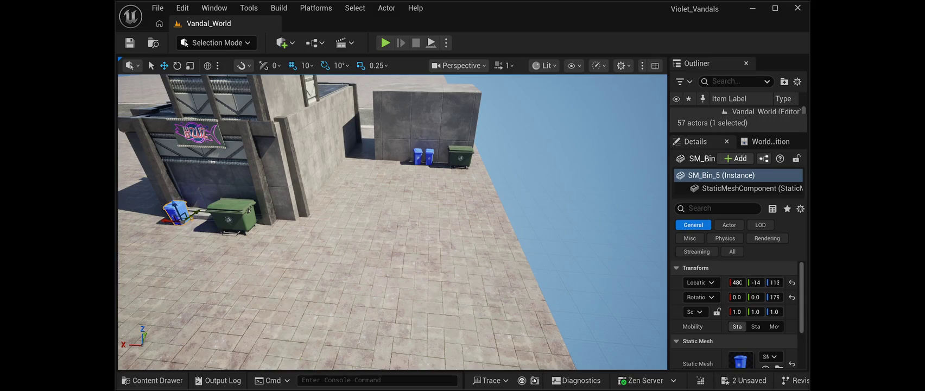
pyautogui.press('f')
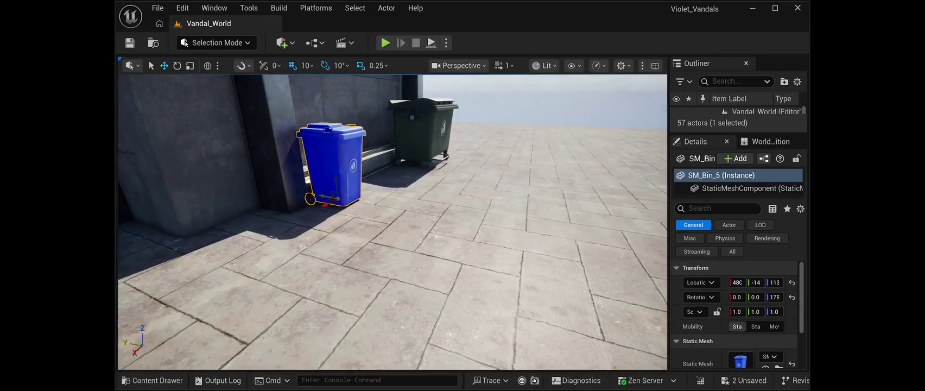
pyautogui.press('Right')
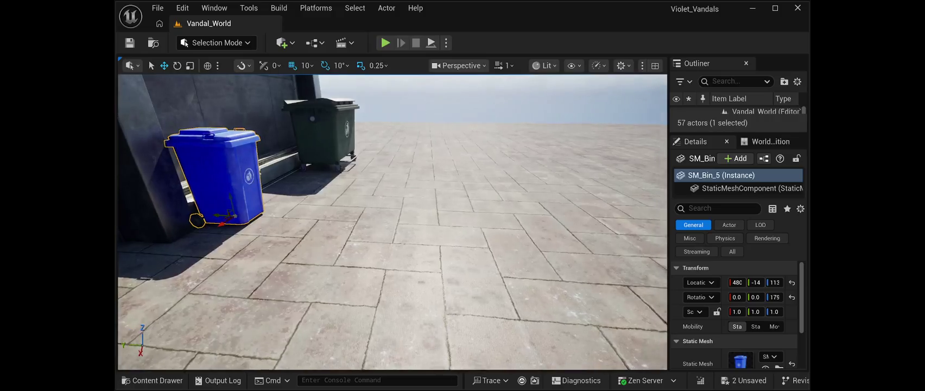
pyautogui.moveTo(234, 217); pyautogui.dragTo(315, 187)
pyautogui.scroll(-10, 315, 187)
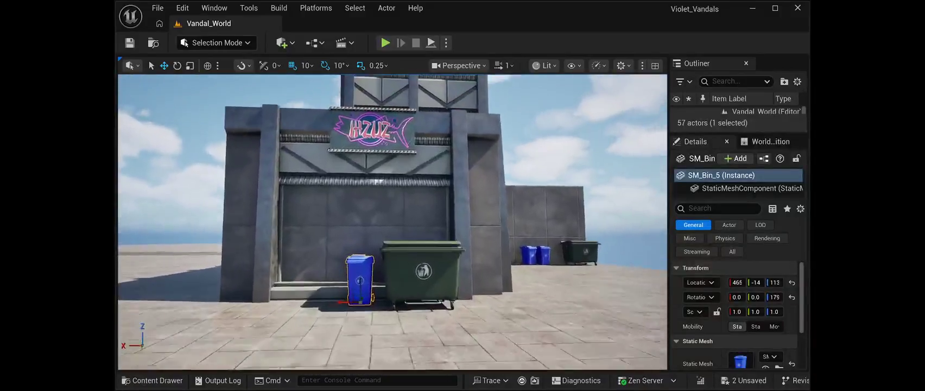
pyautogui.press('f')
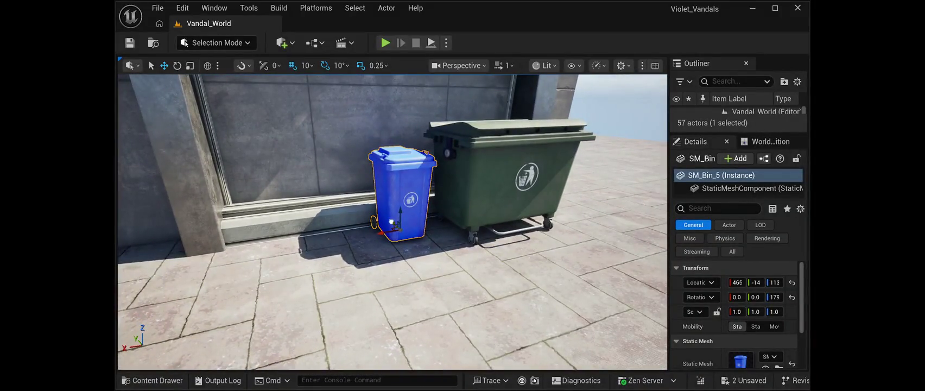
pyautogui.moveTo(391, 223); pyautogui.dragTo(394, 224)
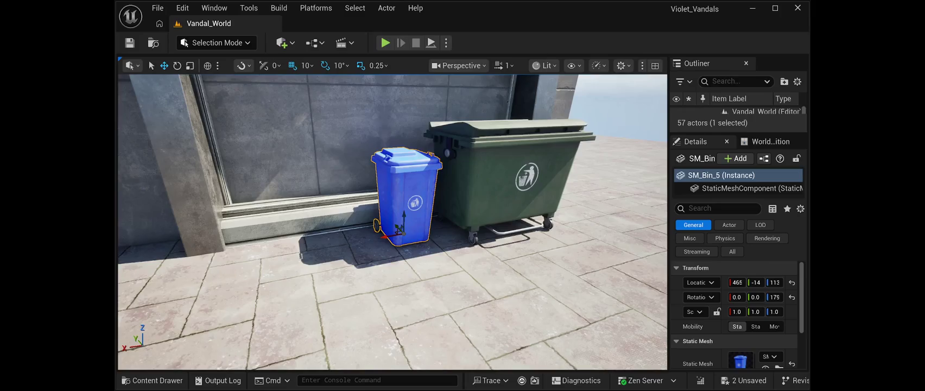
# Step: Drag out another blue bin copy, check it from the wall side, and save the level
pyautogui.moveTo(400, 230); pyautogui.dragTo(309, 251)
pyautogui.press('s')
pyautogui.moveTo(393, 222)
pyautogui.mouseDown()
pyautogui.moveTo(550, 201)
pyautogui.moveTo(464, 299)
pyautogui.moveTo(413, 271)
pyautogui.moveTo(391, 244)
pyautogui.moveTo(350, 300)
pyautogui.mouseUp()
pyautogui.click(129, 42)
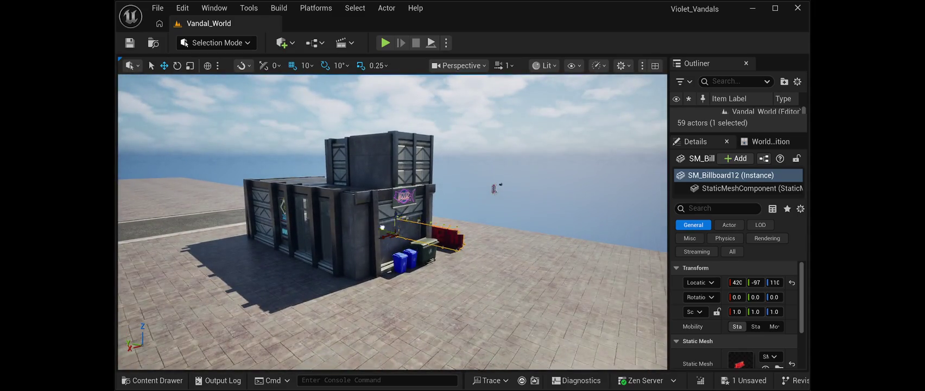
# Step: Drag the red SM_Billboard12 along Y to Y 154, onto the paving by the road edge
pyautogui.moveTo(399, 233)
pyautogui.mouseDown()
pyautogui.moveTo(206, 190)
pyautogui.moveTo(252, 200)
pyautogui.mouseUp()
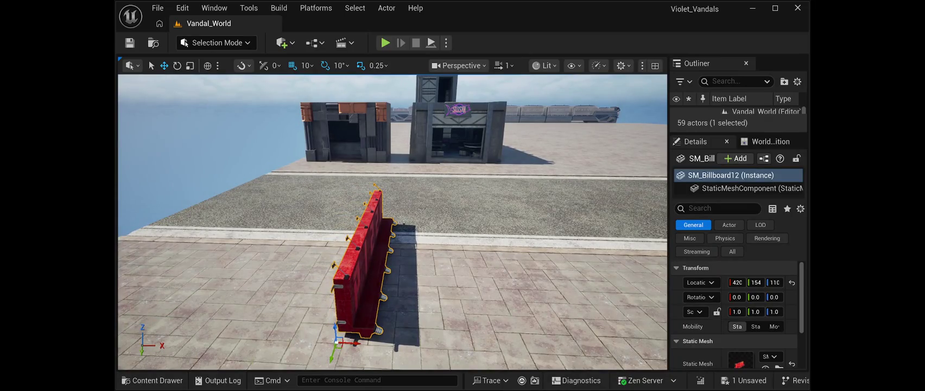
# Step: Rotate the PIZZA billboard 90° on Z so it faces the shops
pyautogui.click(177, 65)
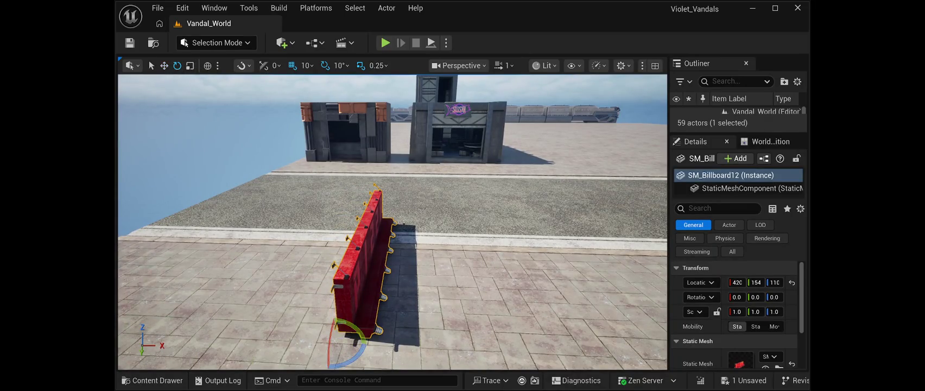
pyautogui.moveTo(347, 363)
pyautogui.mouseDown()
pyautogui.moveTo(304, 359)
pyautogui.moveTo(299, 348)
pyautogui.mouseUp()
pyautogui.scroll(-5, 300, 347)
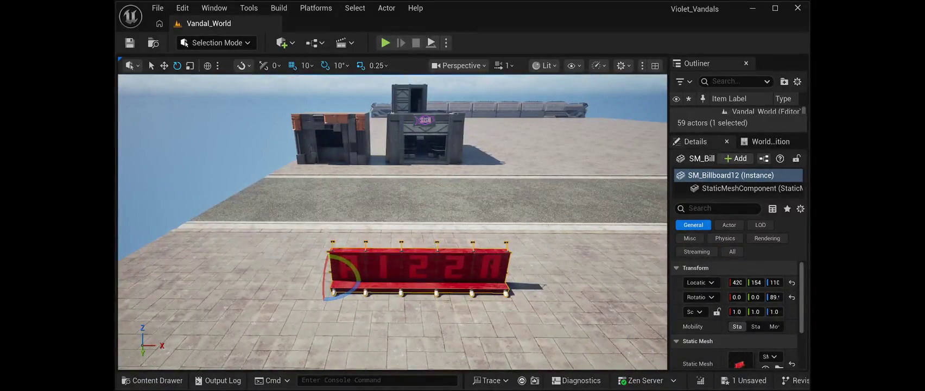
# Step: Move the billboard above the pizza shop's entrance, to location 357, -13, 400
pyautogui.click(164, 65)
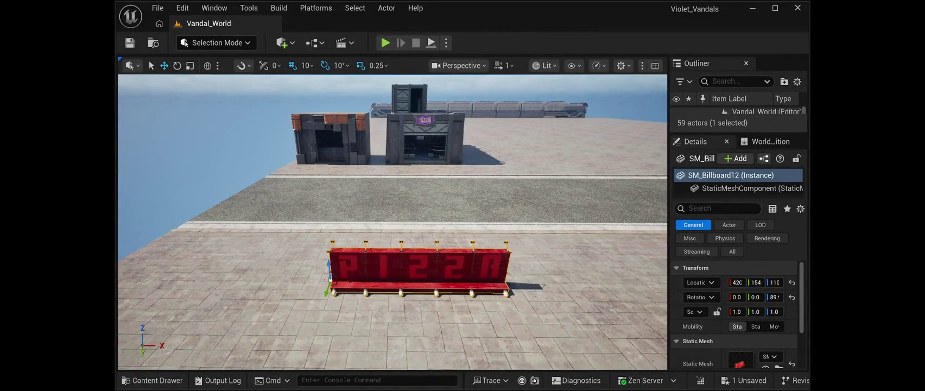
pyautogui.moveTo(327, 292); pyautogui.dragTo(365, 172)
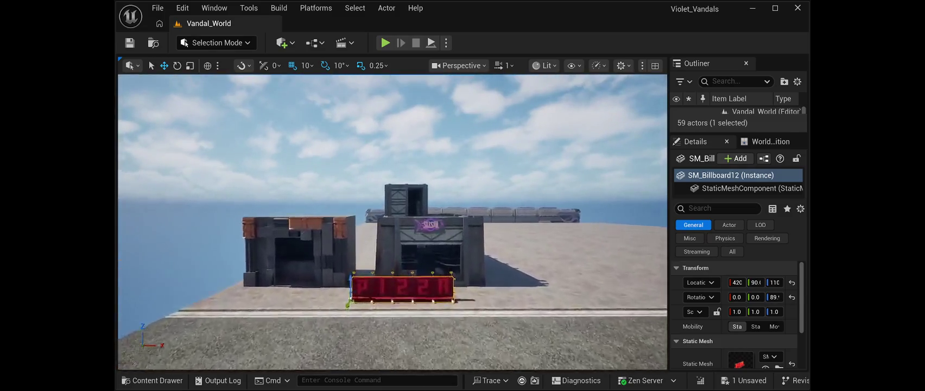
pyautogui.scroll(5, 392, 222)
pyautogui.moveTo(338, 251); pyautogui.dragTo(119, 249)
pyautogui.press('a')
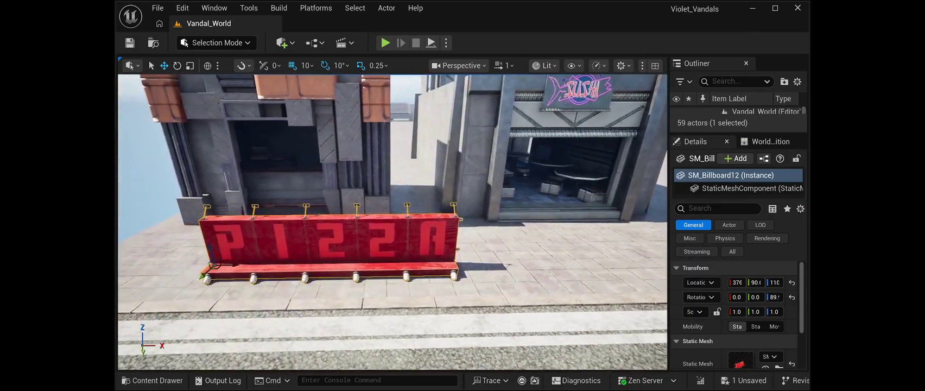
pyautogui.moveTo(235, 264)
pyautogui.mouseDown()
pyautogui.moveTo(165, 251)
pyautogui.moveTo(209, 182)
pyautogui.moveTo(210, 117)
pyautogui.mouseUp()
pyautogui.press('a')
pyautogui.press('a')
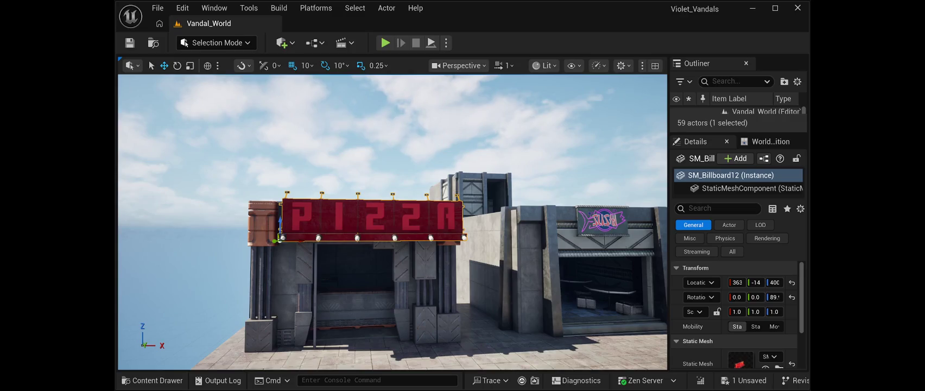
pyautogui.moveTo(280, 239); pyautogui.dragTo(262, 239)
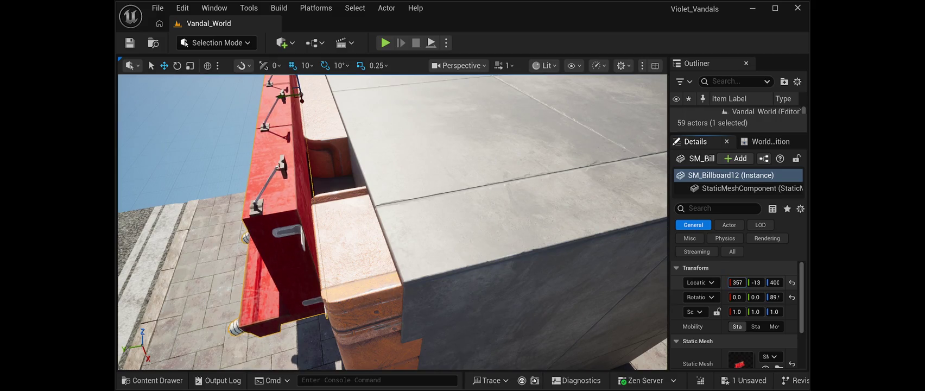
pyautogui.moveTo(755, 283); pyautogui.dragTo(765, 283)
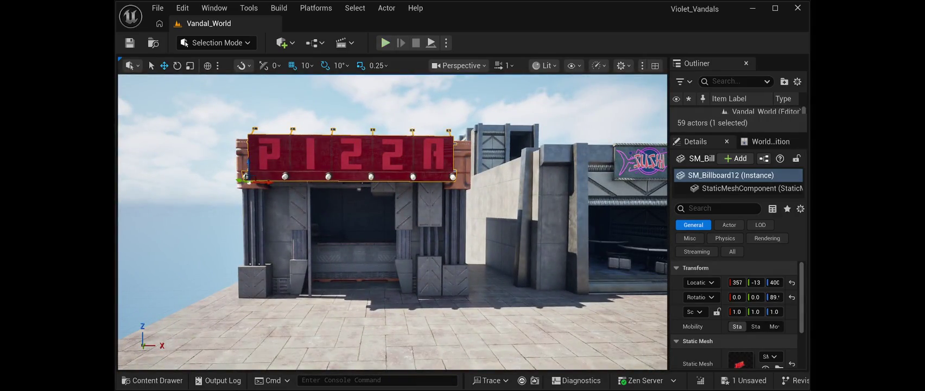
# Step: Start Play-in-Editor and walk around the PIZZA stand to look it over
pyautogui.click(385, 42)
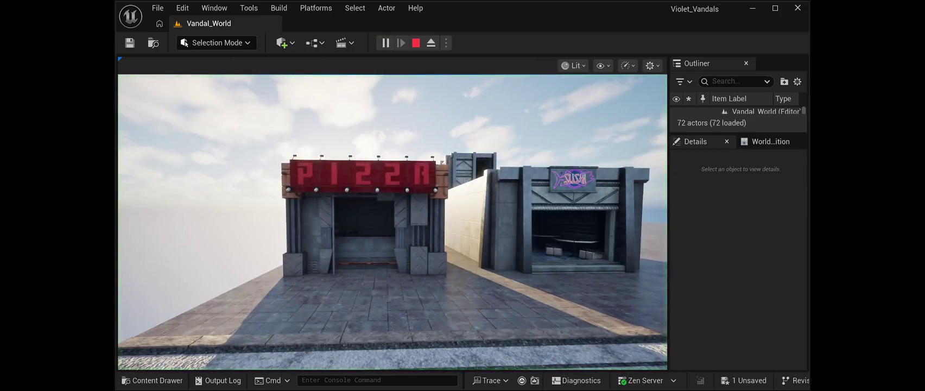
pyautogui.press('w')
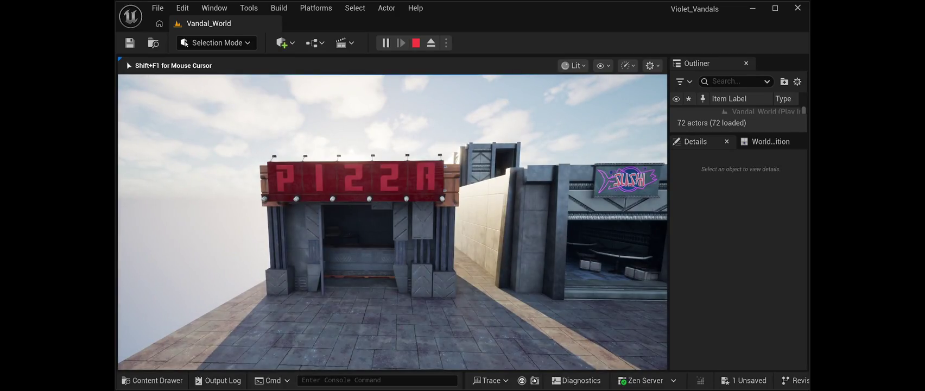
pyautogui.press('d')
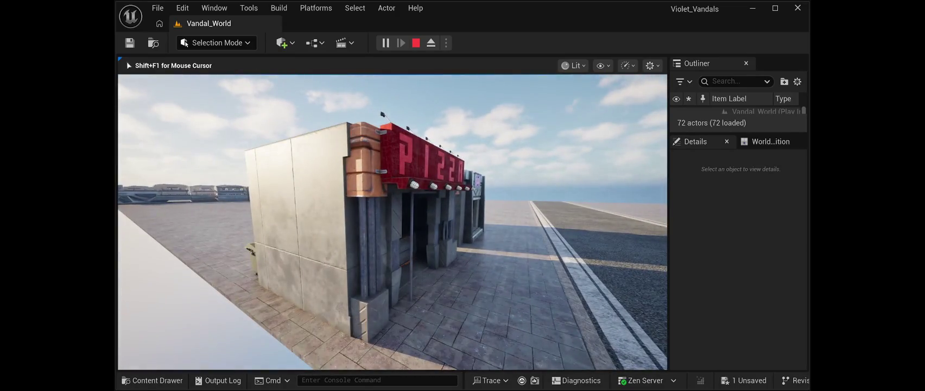
pyautogui.press('d')
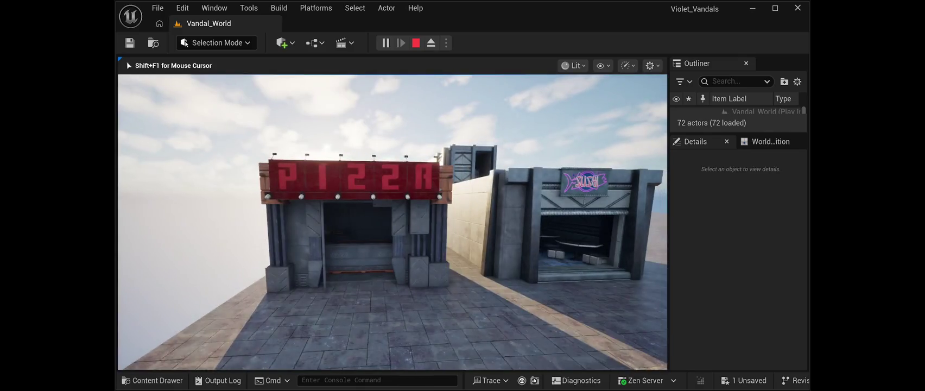
pyautogui.press('w')
pyautogui.press('w')
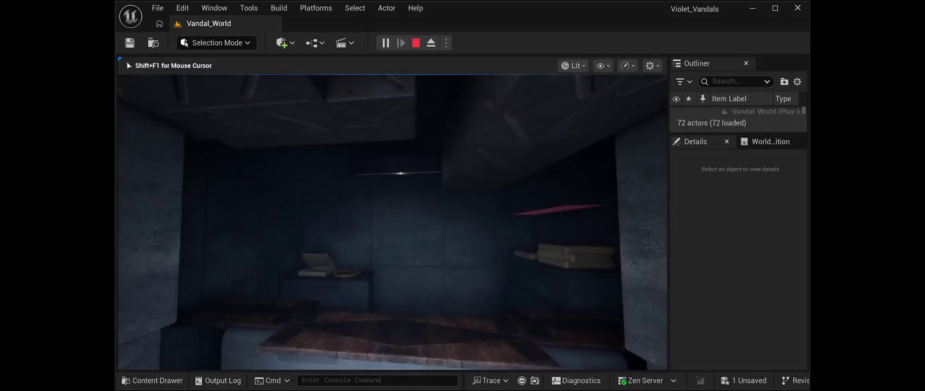
pyautogui.press('s')
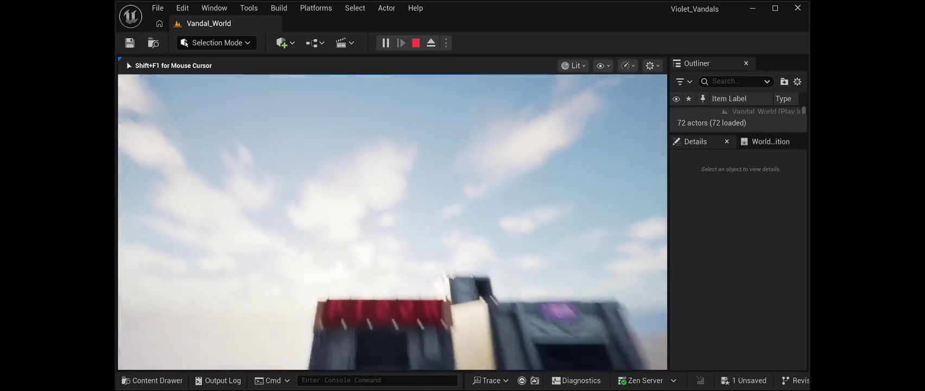
pyautogui.press('s')
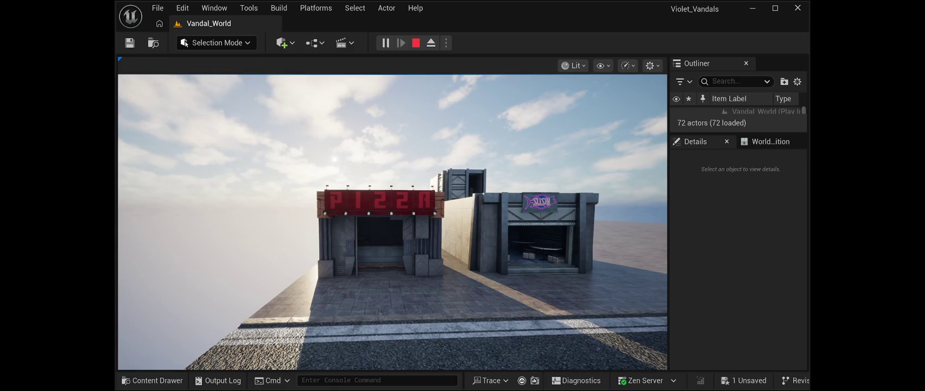
# Step: Eject with F8, inspect the PIZZA billboard close up, then stop the play session
pyautogui.press('F8')
pyautogui.press('f')
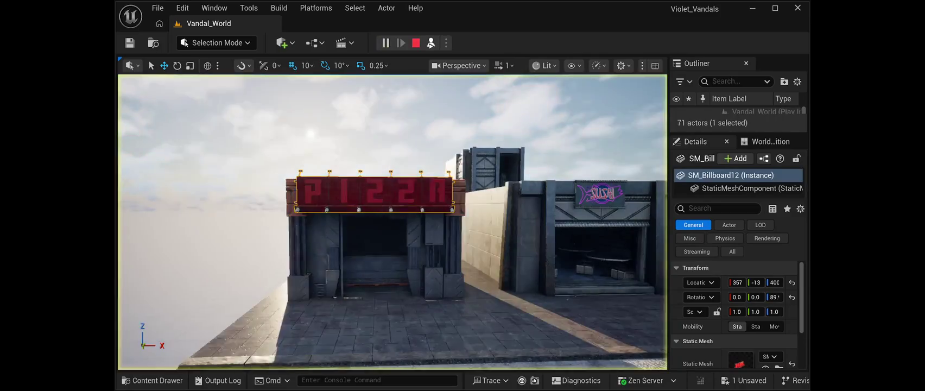
pyautogui.press('w')
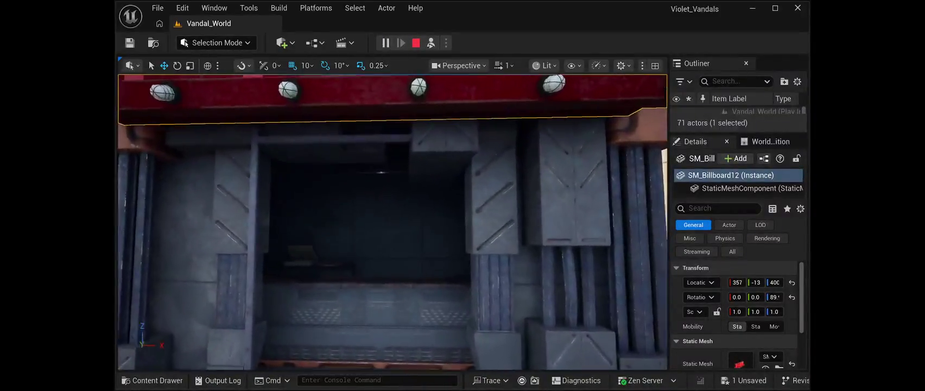
pyautogui.press('s')
pyautogui.press('s')
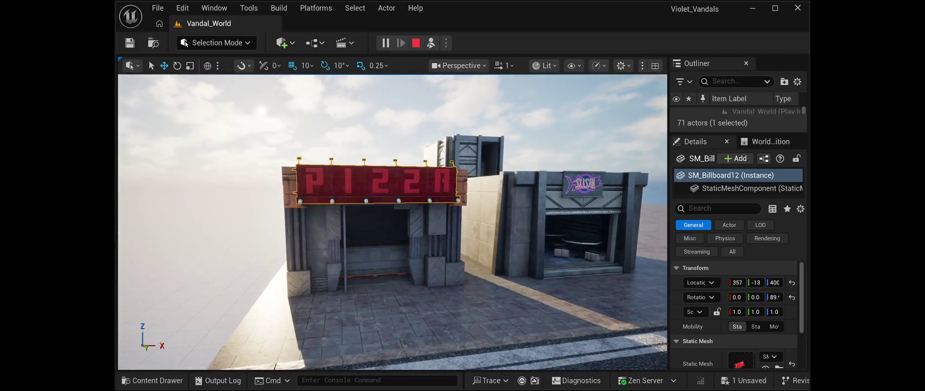
pyautogui.press('Escape')
pyautogui.press('w')
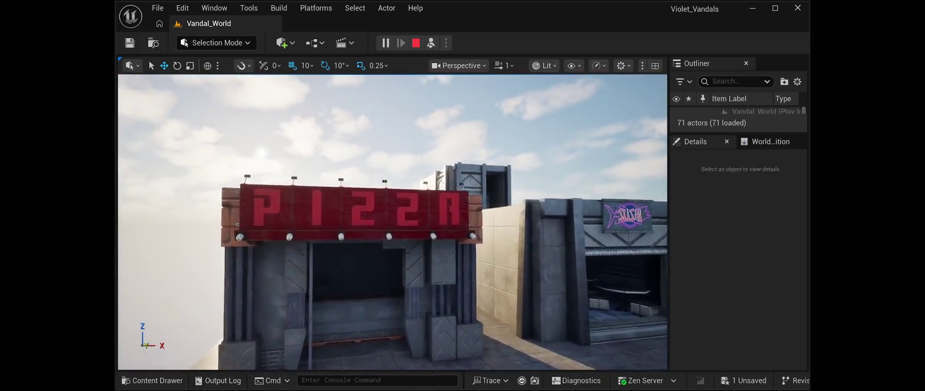
pyautogui.click(326, 206)
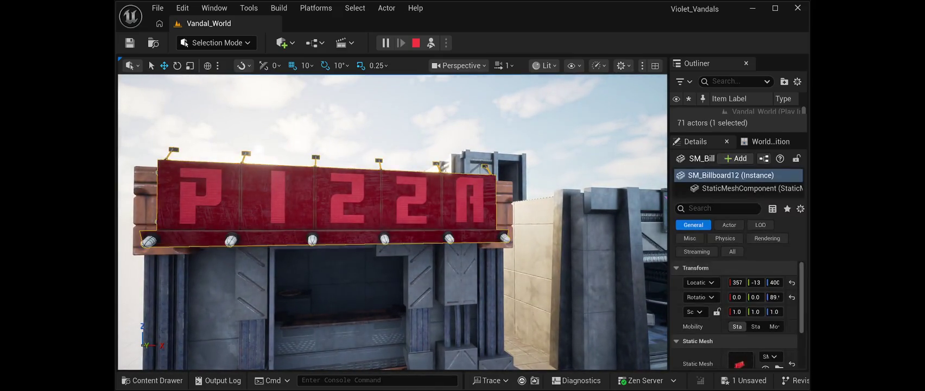
pyautogui.scroll(-3, 735, 315)
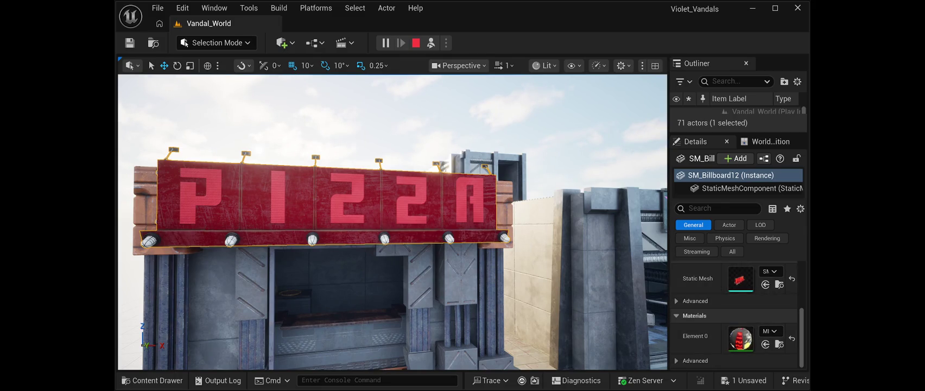
pyautogui.press('Escape')
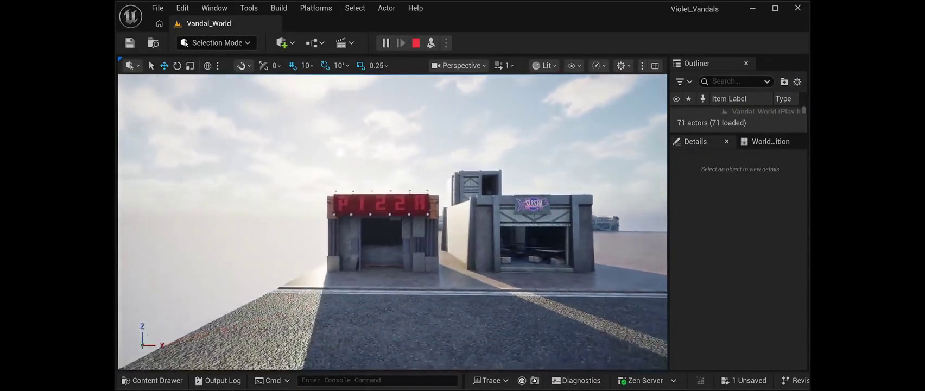
pyautogui.press('Escape')
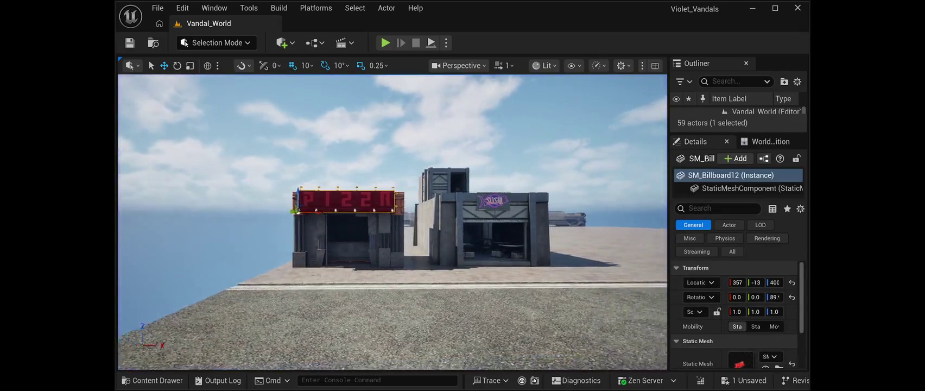
# Step: Save the level, then paste a wooden trash bin in front of the sushi shop
pyautogui.press('Escape')
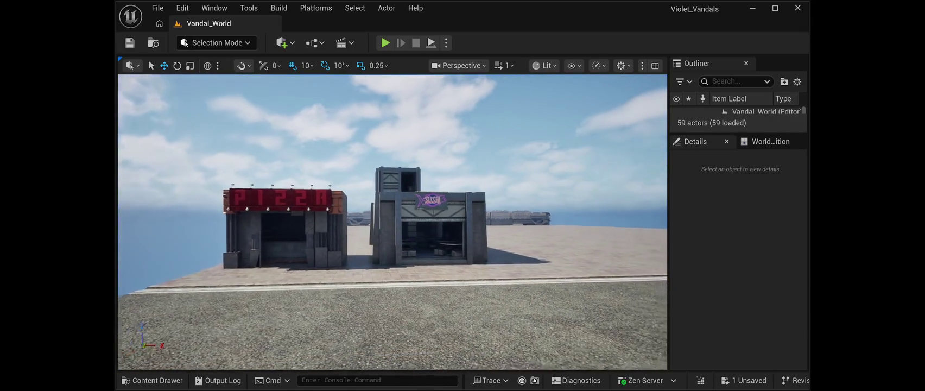
pyautogui.click(129, 42)
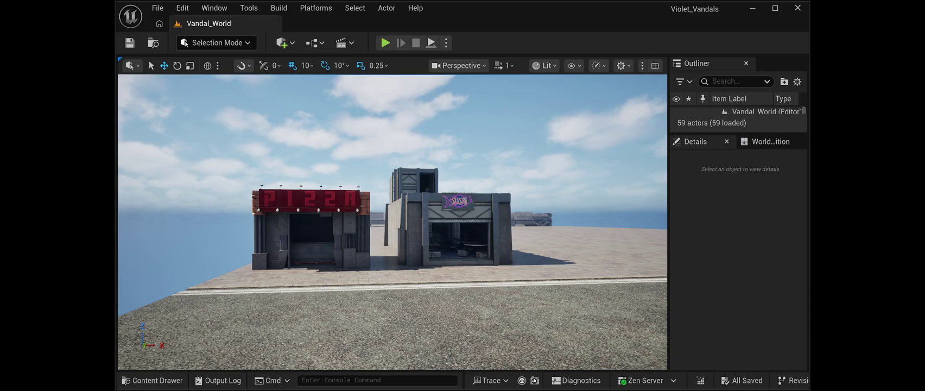
pyautogui.press('d')
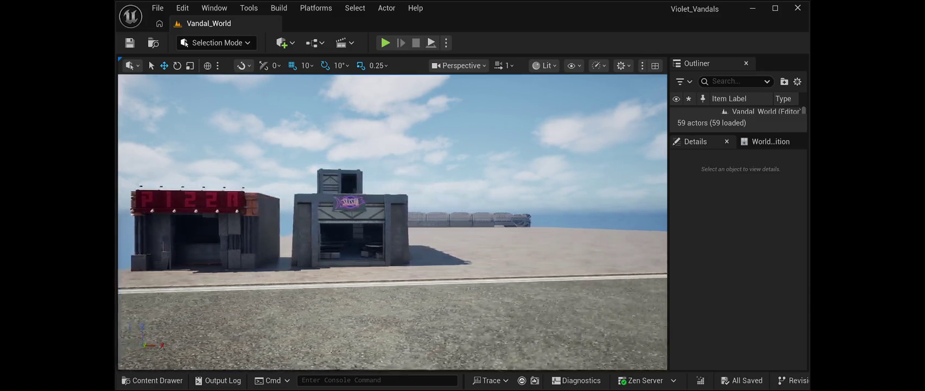
pyautogui.press('a')
pyautogui.press('w')
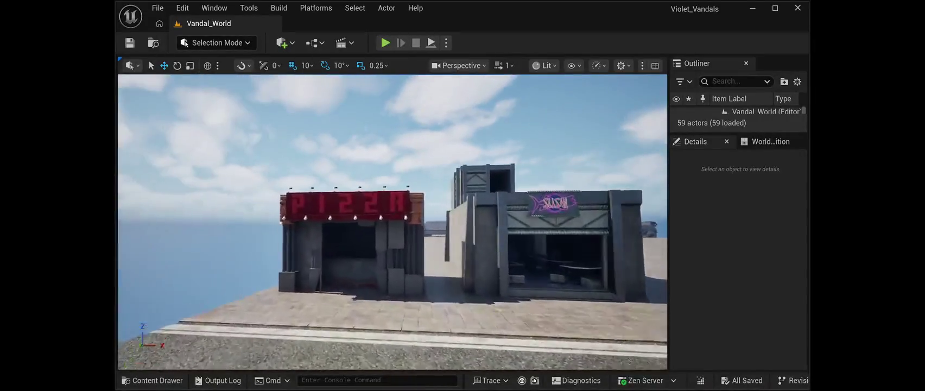
pyautogui.press('s')
pyautogui.press('d')
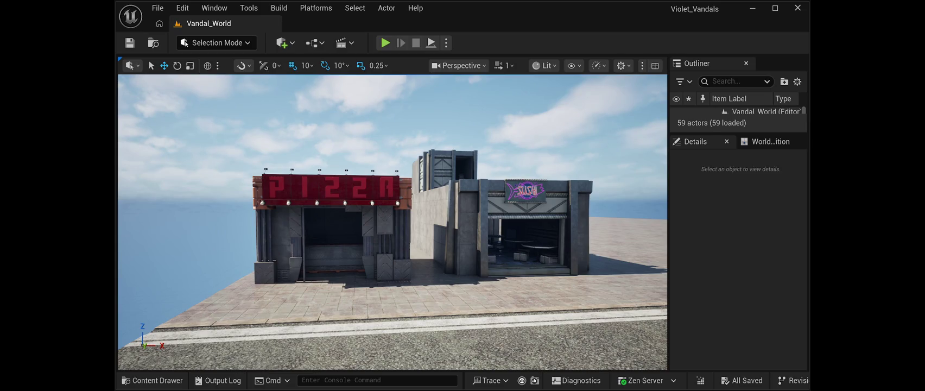
pyautogui.hotkey('ctrl', 'v')
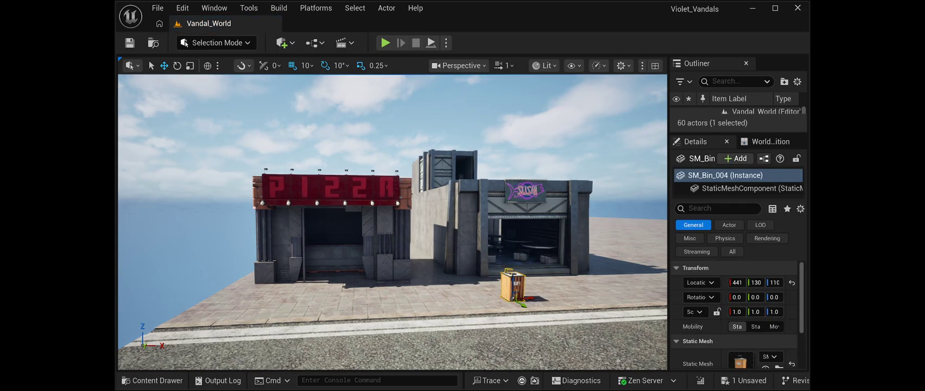
# Step: Move the new trash bin back against the sushi shop's front
pyautogui.press('f')
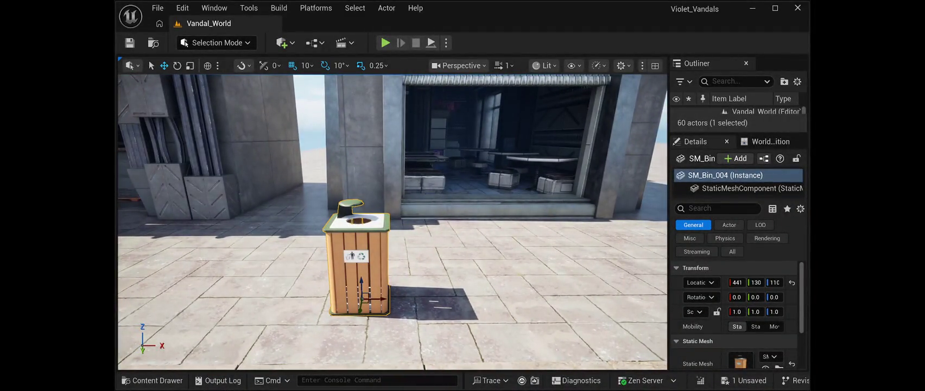
pyautogui.moveTo(360, 308)
pyautogui.mouseDown()
pyautogui.moveTo(373, 228)
pyautogui.moveTo(244, 205)
pyautogui.mouseUp()
pyautogui.moveTo(374, 293); pyautogui.dragTo(388, 294)
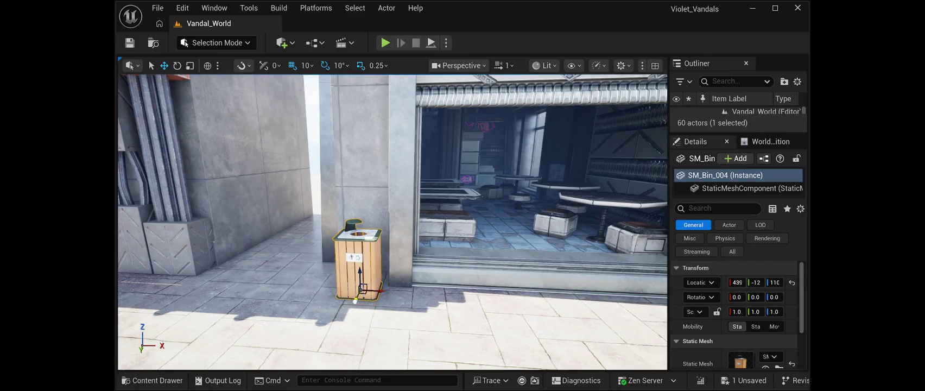
pyautogui.moveTo(361, 255); pyautogui.dragTo(325, 255)
pyautogui.moveTo(352, 310)
pyautogui.mouseDown()
pyautogui.moveTo(325, 311)
pyautogui.moveTo(318, 296)
pyautogui.mouseUp()
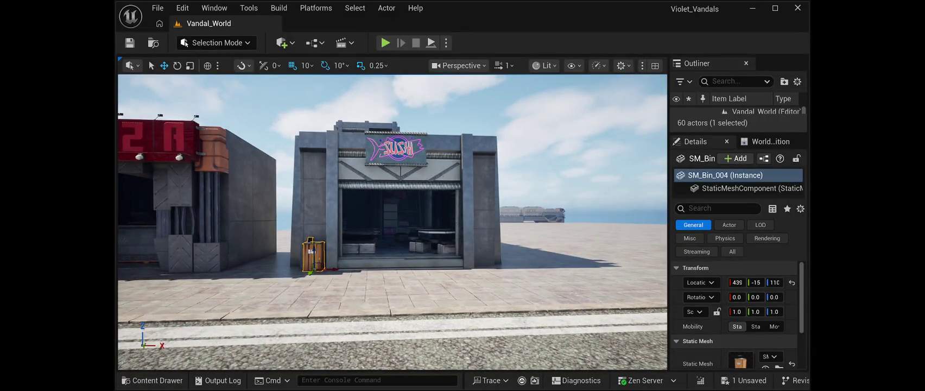
# Step: Duplicate the trash bin and move the copy to the shop entrance's other side
pyautogui.hotkey('ctrl', 'd')
pyautogui.moveTo(319, 270)
pyautogui.mouseDown()
pyautogui.moveTo(530, 286)
pyautogui.moveTo(504, 285)
pyautogui.mouseUp()
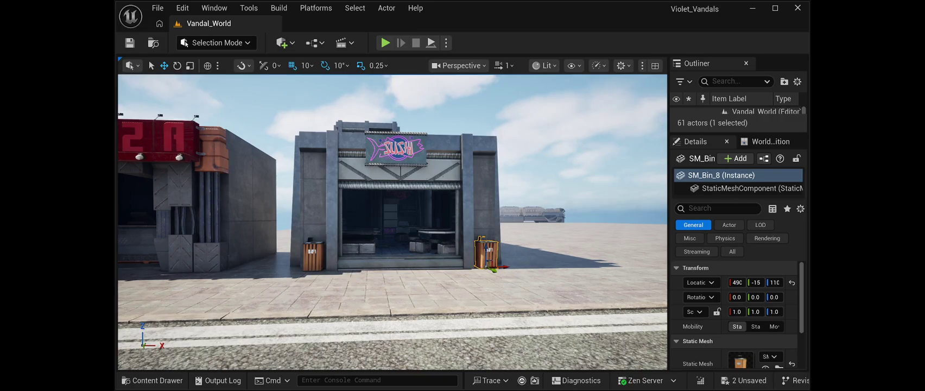
pyautogui.press('a')
pyautogui.press('d')
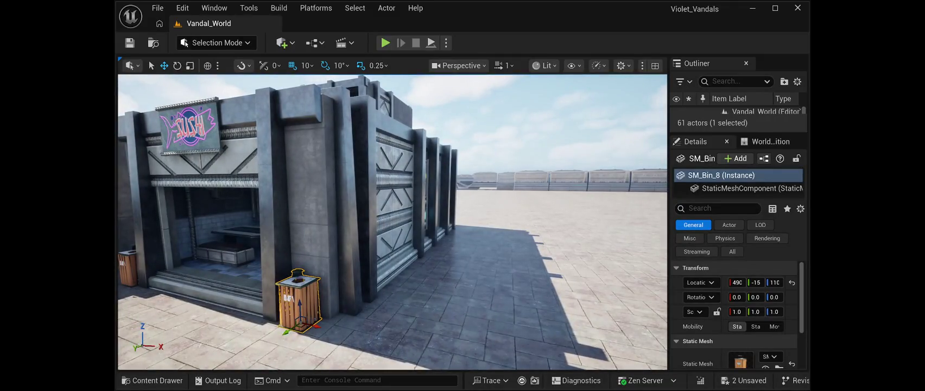
# Step: Fly around the sushi and PIZZA shop fronts to check the two bins
pyautogui.press('Escape')
pyautogui.press('a')
pyautogui.press('w')
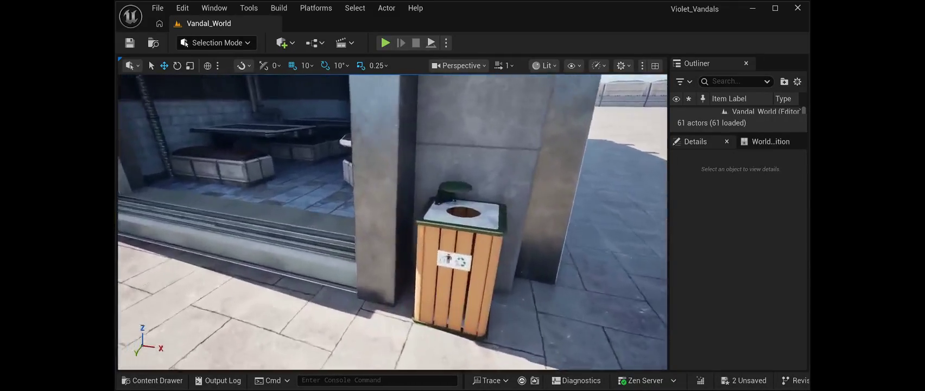
pyautogui.press('s')
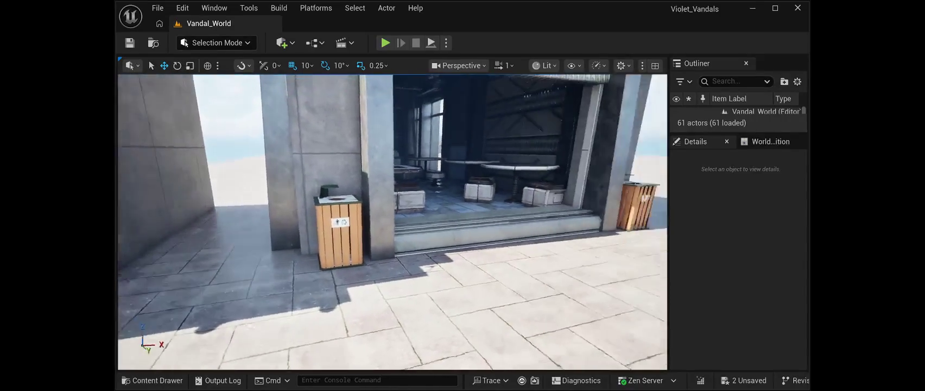
pyautogui.press('a')
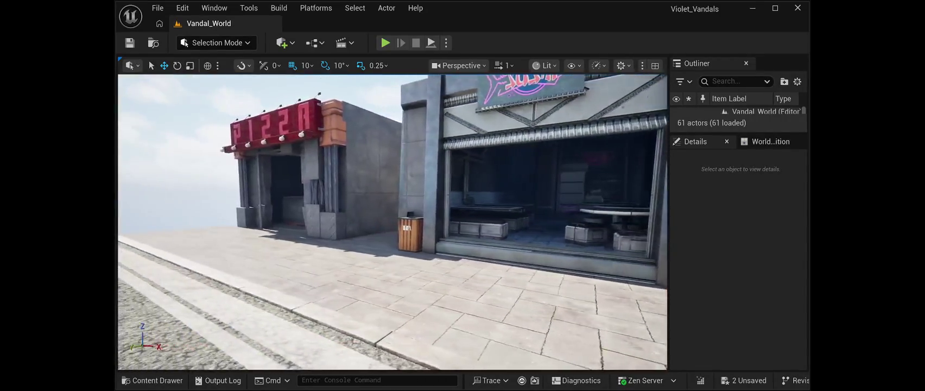
pyautogui.press('w')
pyautogui.press('s')
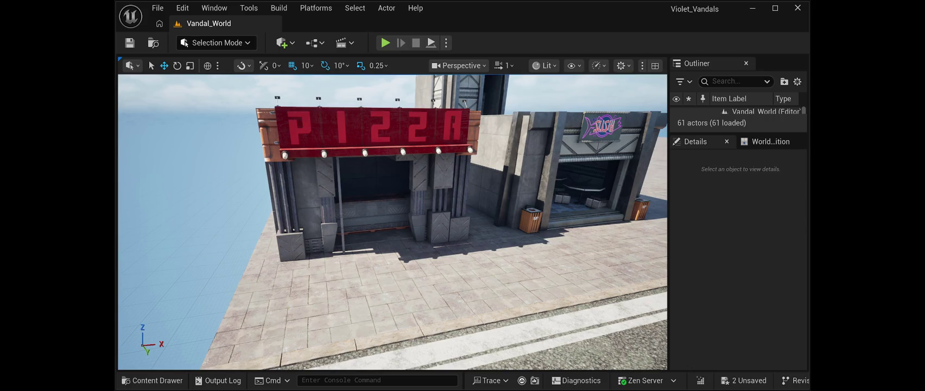
# Step: Paste a dark wheelie bin, turn it to about 170°, and slide it beside the blue bins
pyautogui.hotkey('ctrl', 'v')
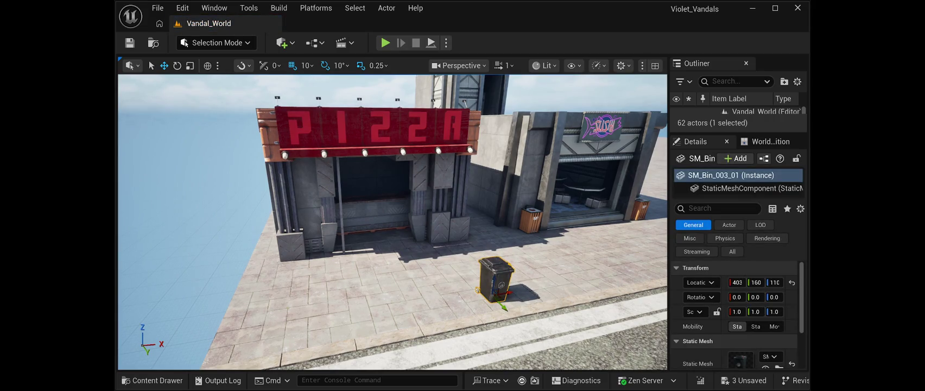
pyautogui.moveTo(505, 308); pyautogui.dragTo(383, 187)
pyautogui.press('f')
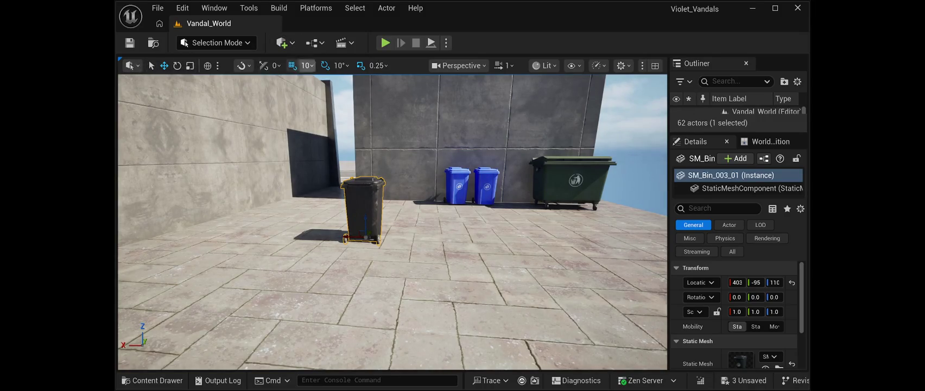
pyautogui.press('e')
pyautogui.moveTo(390, 231)
pyautogui.mouseDown()
pyautogui.moveTo(371, 242)
pyautogui.moveTo(392, 240)
pyautogui.moveTo(347, 237)
pyautogui.mouseUp()
pyautogui.press('q')
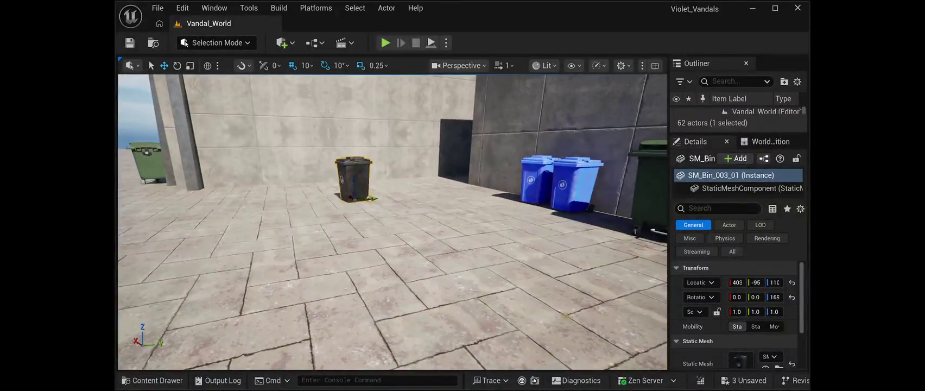
pyautogui.moveTo(370, 199)
pyautogui.mouseDown()
pyautogui.moveTo(513, 199)
pyautogui.moveTo(499, 200)
pyautogui.mouseUp()
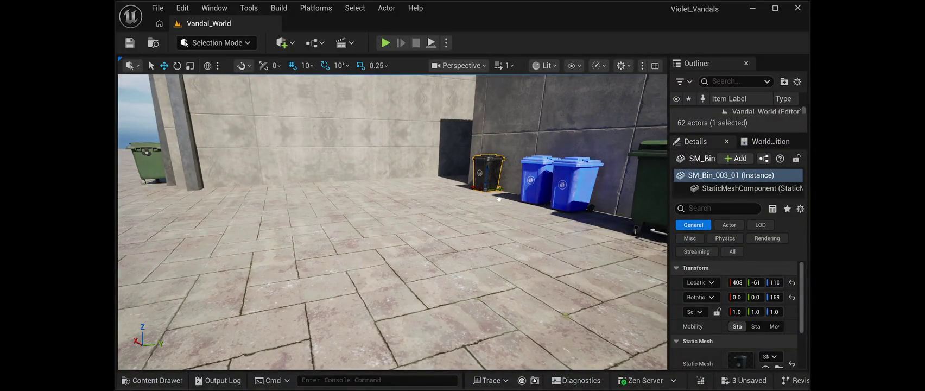
# Step: Raise the black bin slightly, nudge it along the wall, save, and duplicate it
pyautogui.press('f')
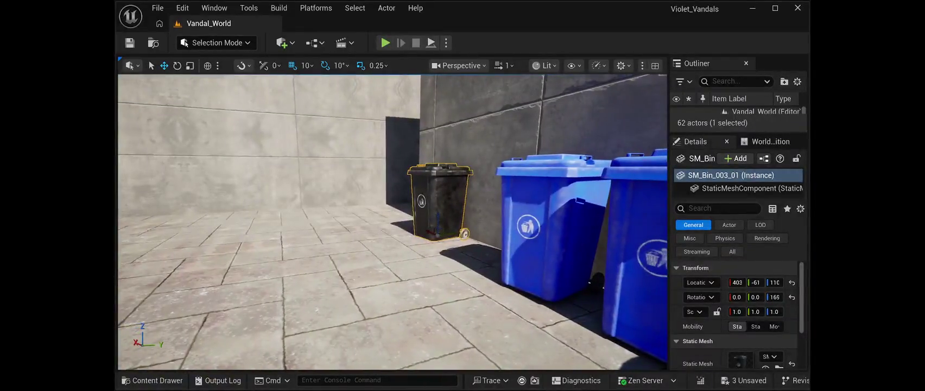
pyautogui.moveTo(774, 283); pyautogui.dragTo(774, 282)
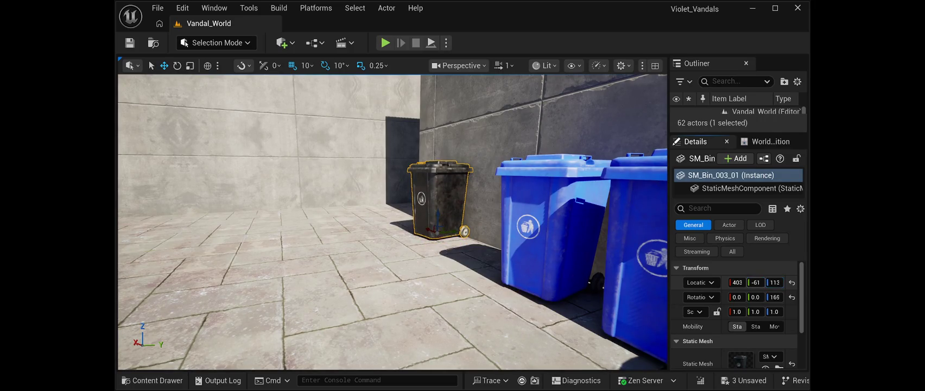
pyautogui.press('f')
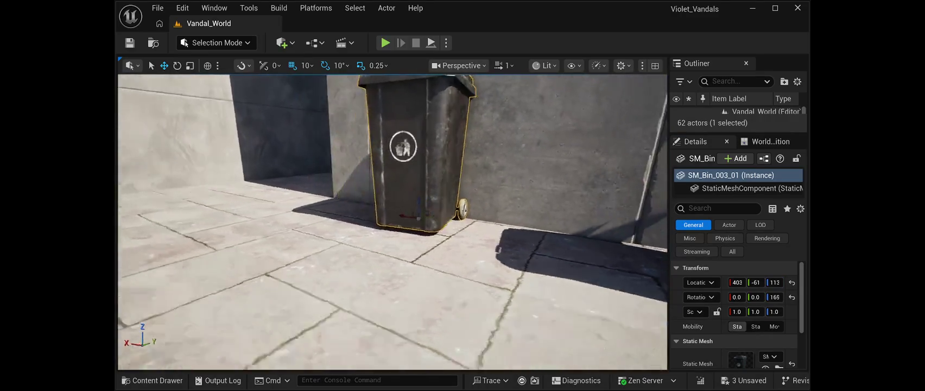
pyautogui.press('s')
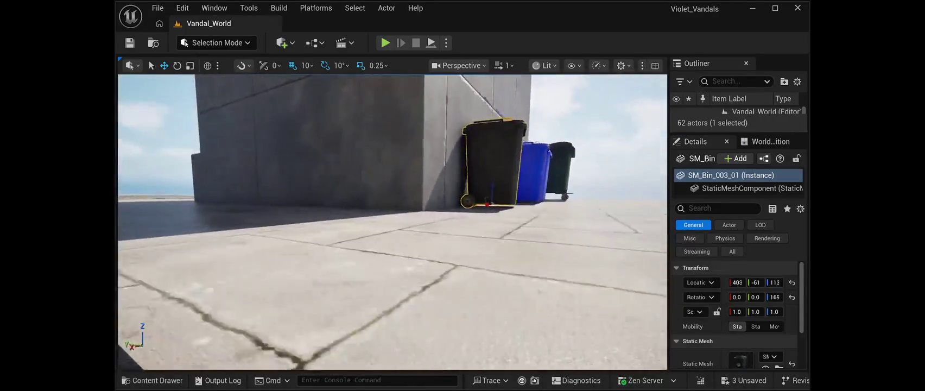
pyautogui.press('f')
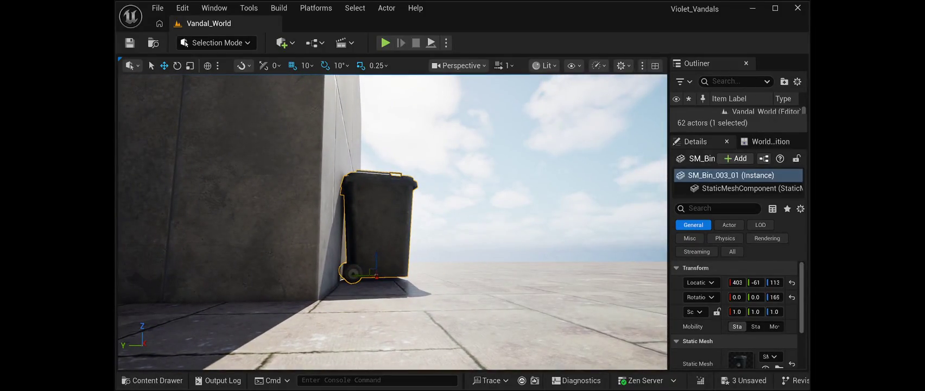
pyautogui.moveTo(365, 276); pyautogui.dragTo(369, 275)
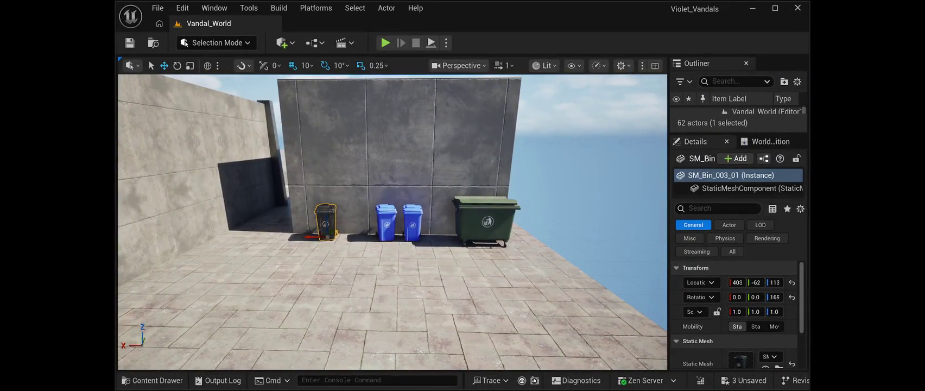
pyautogui.click(129, 42)
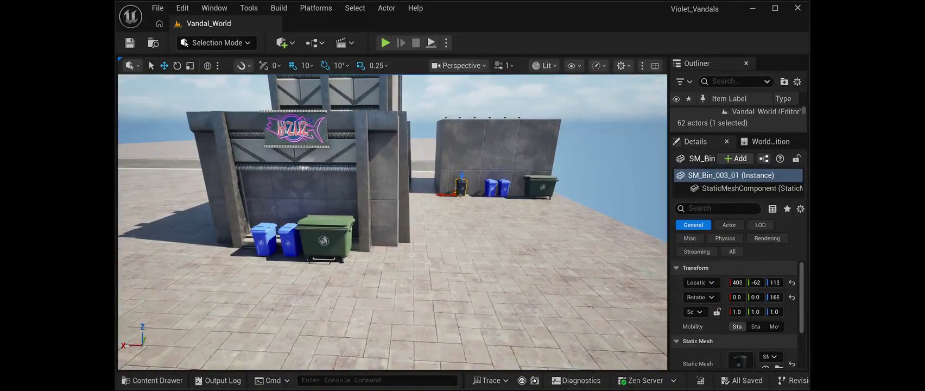
pyautogui.hotkey('ctrl', 'd')
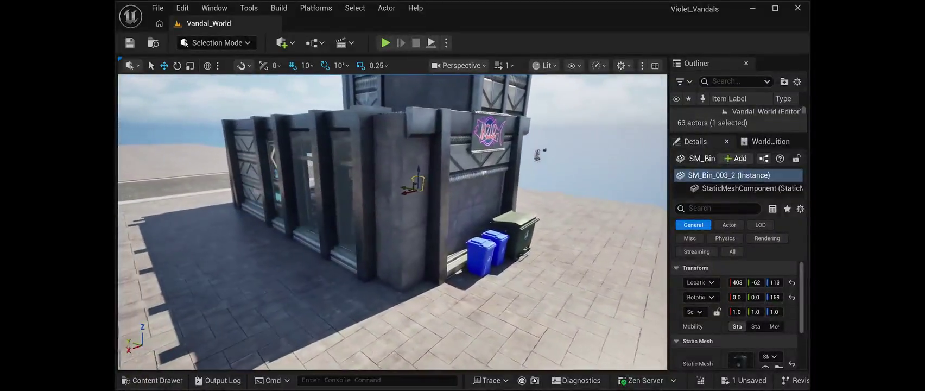
# Step: Place the copied black bin beside the blue bins and turn it about 20 degrees
pyautogui.moveTo(403, 187)
pyautogui.mouseDown()
pyautogui.moveTo(522, 205)
pyautogui.moveTo(544, 238)
pyautogui.mouseUp()
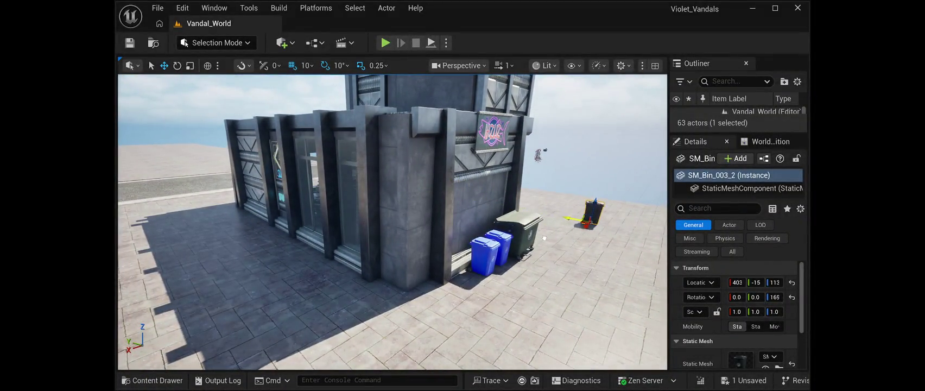
pyautogui.moveTo(590, 214)
pyautogui.mouseDown()
pyautogui.moveTo(502, 291)
pyautogui.moveTo(465, 286)
pyautogui.moveTo(406, 254)
pyautogui.moveTo(423, 256)
pyautogui.moveTo(369, 254)
pyautogui.mouseUp()
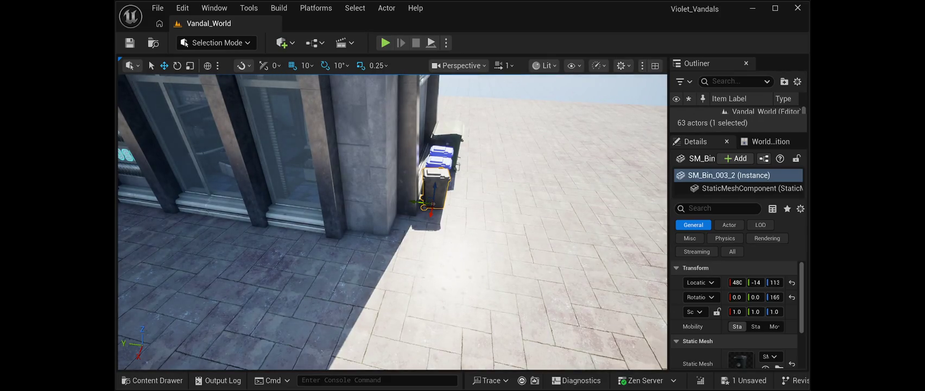
pyautogui.press('e')
pyautogui.moveTo(458, 196)
pyautogui.mouseDown()
pyautogui.moveTo(450, 214)
pyautogui.moveTo(375, 216)
pyautogui.mouseUp()
# Step: Angle the nearest blue bin slightly and save the level
pyautogui.click(472, 209)
pyautogui.moveTo(461, 234); pyautogui.dragTo(451, 235)
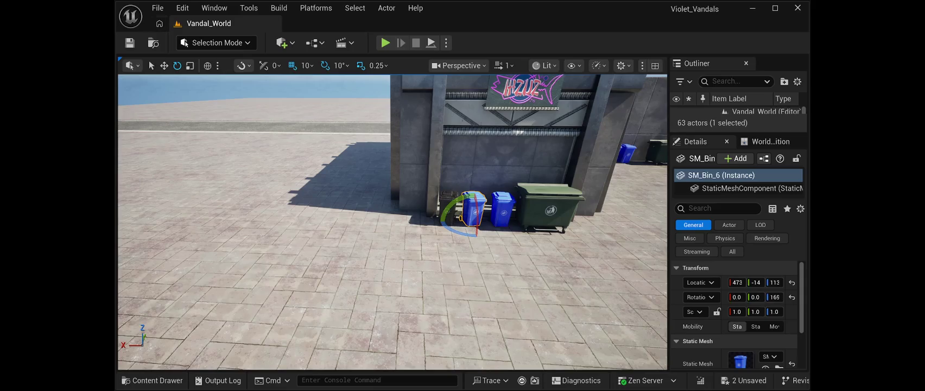
pyautogui.hotkey('alt', 'f')
pyautogui.hotkey('ctrl', 'shift', 's')
pyautogui.press('Escape')
pyautogui.moveTo(391, 222)
pyautogui.mouseDown()
pyautogui.moveTo(483, 251)
pyautogui.moveTo(521, 234)
pyautogui.moveTo(558, 235)
pyautogui.moveTo(515, 225)
pyautogui.moveTo(489, 239)
pyautogui.moveTo(521, 241)
pyautogui.moveTo(477, 239)
pyautogui.moveTo(643, 239)
pyautogui.moveTo(630, 238)
pyautogui.mouseUp()
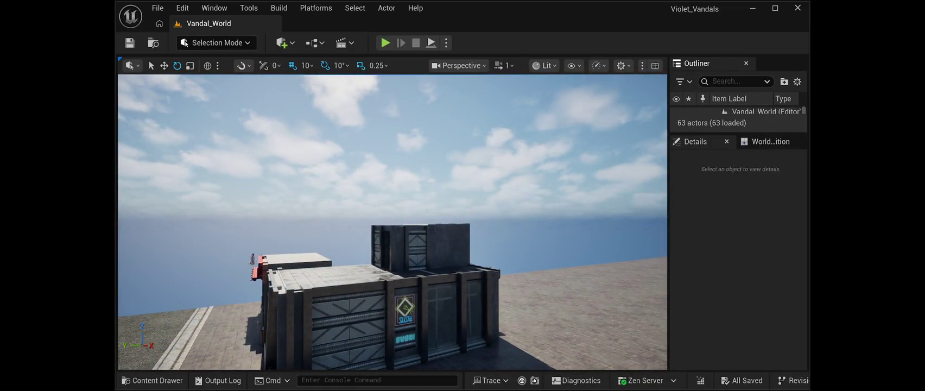
# Step: Enlarge the Outliner's actor list, scroll through the 63 actors, and select one
pyautogui.moveTo(738, 134); pyautogui.dragTo(738, 349)
pyautogui.scroll(-2, 749, 278)
pyautogui.scroll(3, 749, 271)
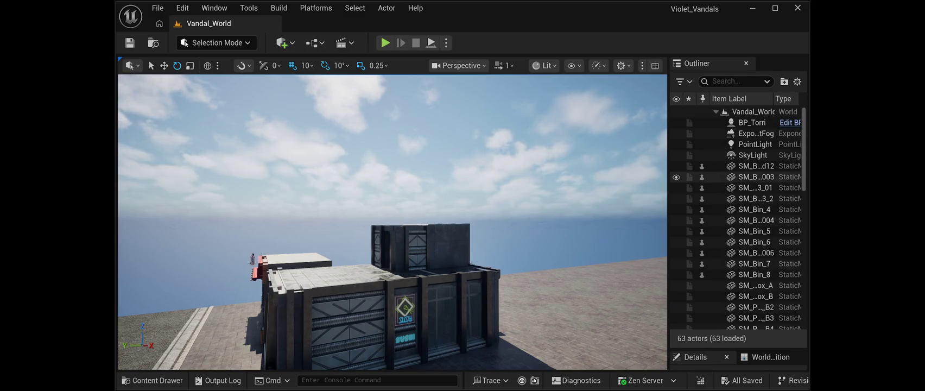
pyautogui.scroll(-5, 738, 196)
pyautogui.scroll(-10, 738, 244)
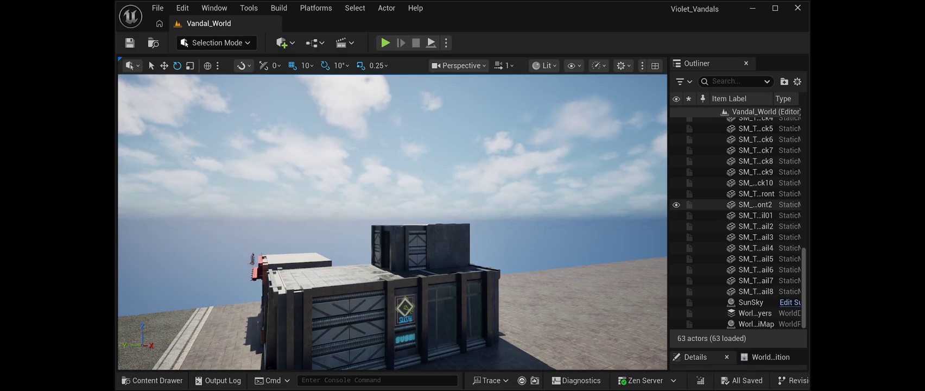
pyautogui.scroll(8, 738, 222)
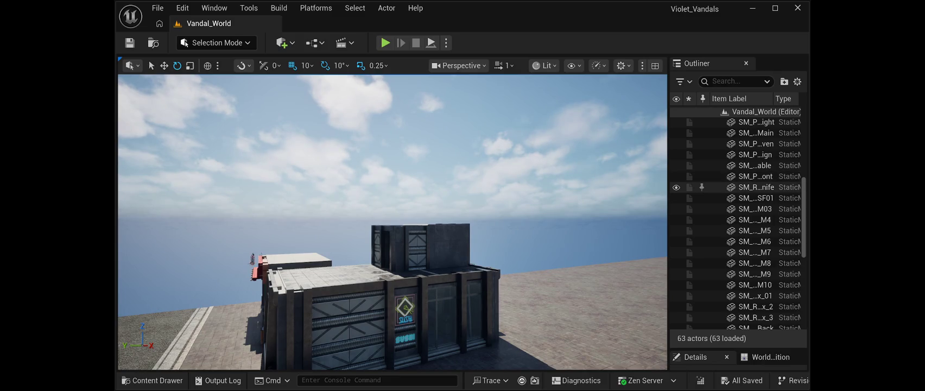
pyautogui.scroll(10, 738, 223)
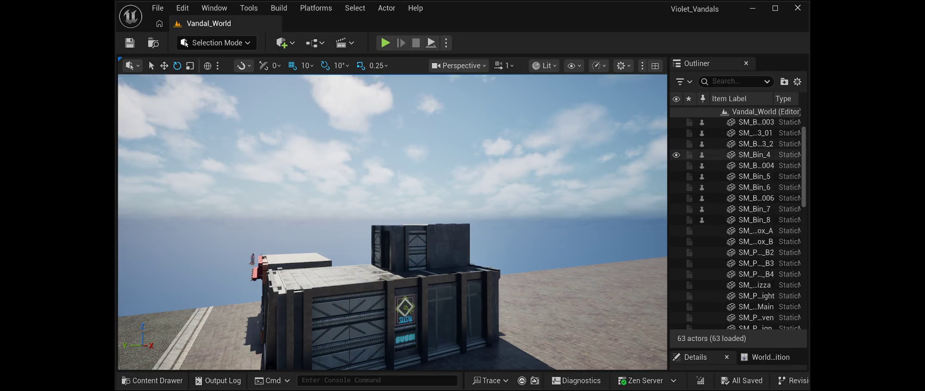
pyautogui.click(754, 167)
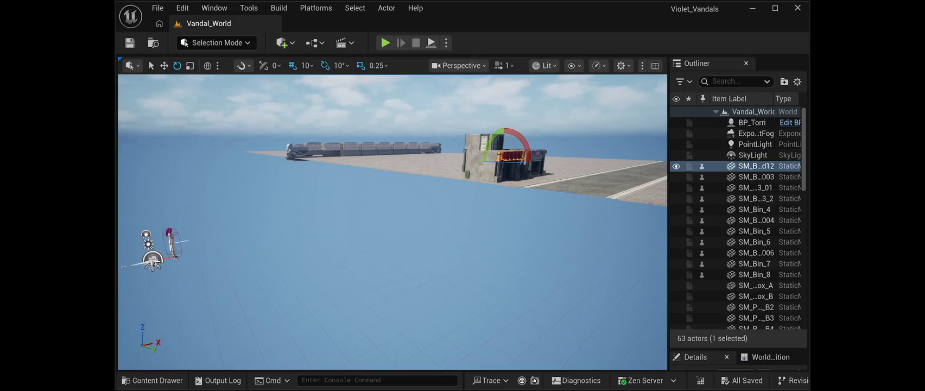
# Step: Paste the club building into the level, save, and drag it toward the view
pyautogui.hotkey('ctrl', 'v')
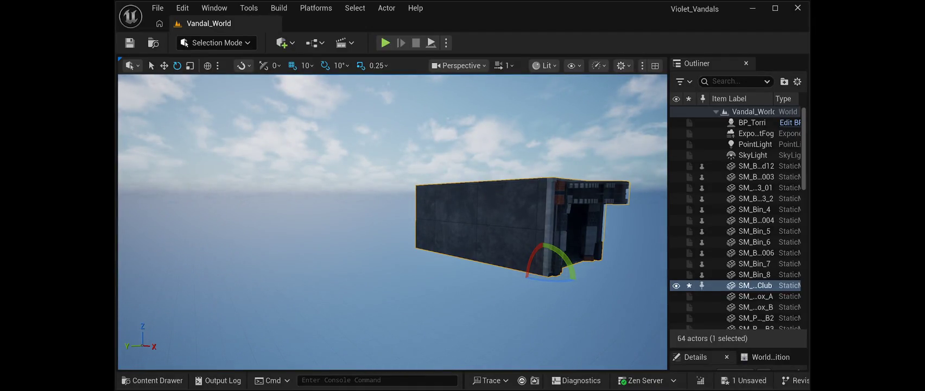
pyautogui.hotkey('ctrl', 's')
pyautogui.press('w')
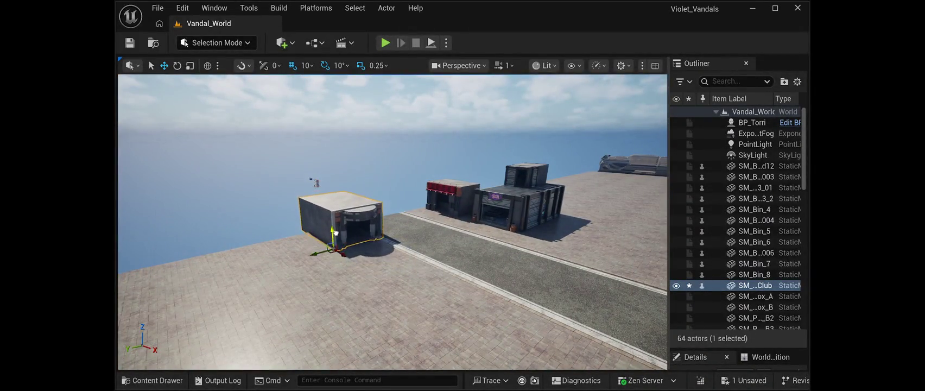
pyautogui.moveTo(332, 247); pyautogui.dragTo(459, 322)
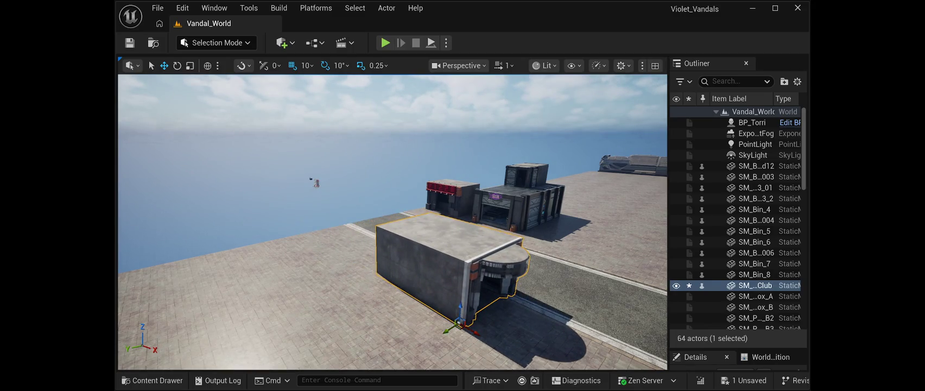
# Step: Rotate the club building 90° to face the street and line it up with the shops
pyautogui.click(177, 66)
pyautogui.moveTo(461, 341)
pyautogui.mouseDown()
pyautogui.moveTo(521, 344)
pyautogui.moveTo(559, 361)
pyautogui.moveTo(548, 363)
pyautogui.mouseUp()
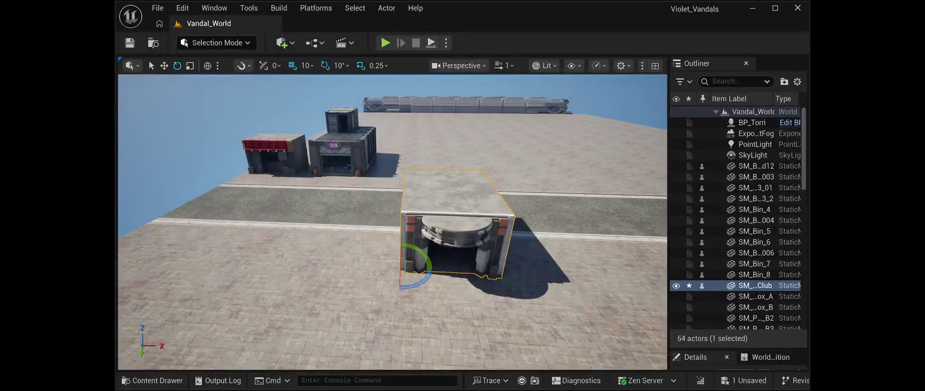
pyautogui.press('w')
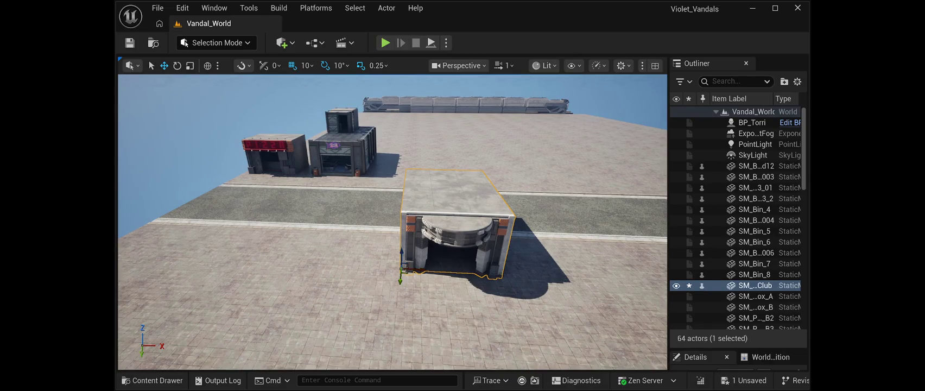
pyautogui.moveTo(406, 270); pyautogui.dragTo(423, 189)
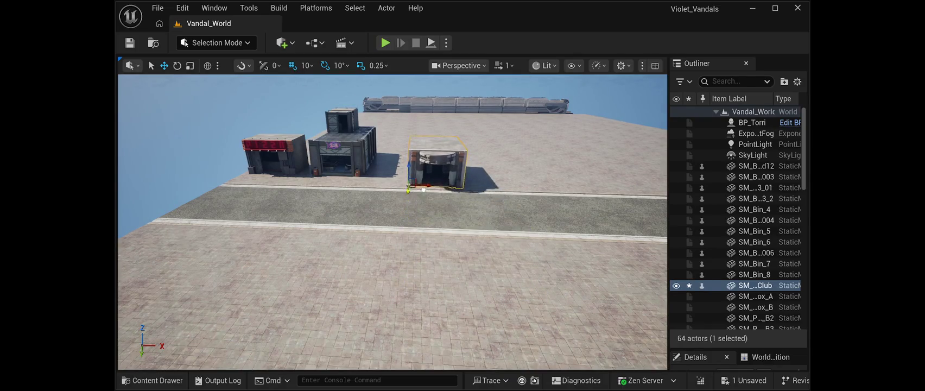
pyautogui.press('f')
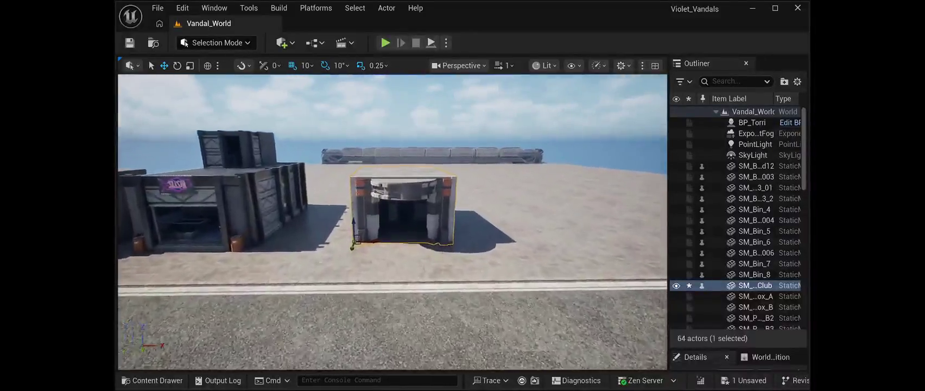
# Step: Slide the club building sideways along X, look inside, and frame it from outside
pyautogui.moveTo(354, 251)
pyautogui.mouseDown()
pyautogui.moveTo(264, 241)
pyautogui.moveTo(273, 244)
pyautogui.mouseUp()
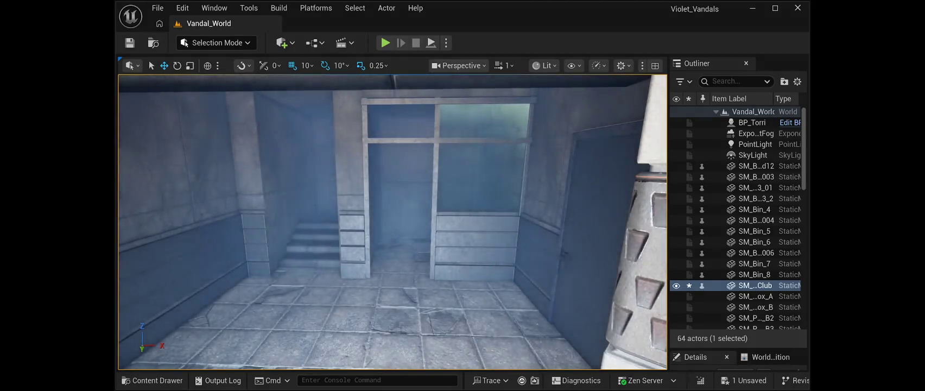
pyautogui.press('f')
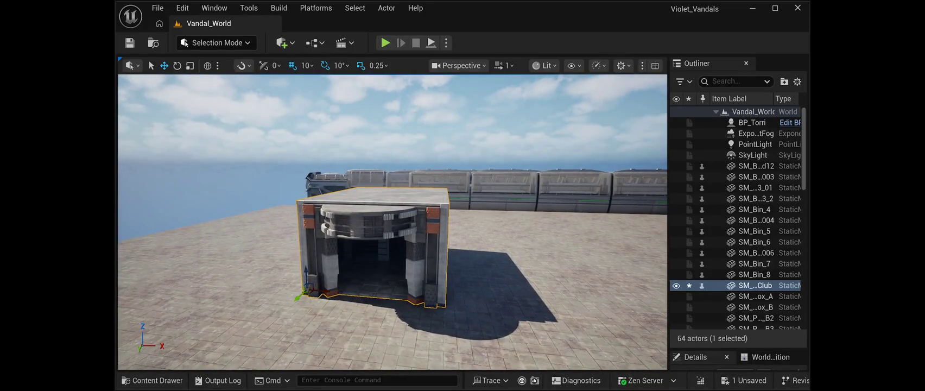
# Step: Rotate the club building -60° on Z, slide it right beside the PIZZA shop, and save the level
pyautogui.press('e')
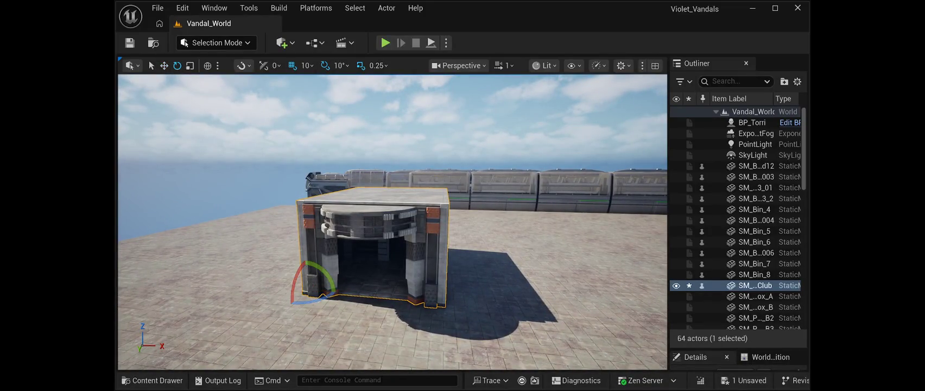
pyautogui.moveTo(320, 297)
pyautogui.mouseDown()
pyautogui.moveTo(336, 286)
pyautogui.moveTo(120, 151)
pyautogui.mouseUp()
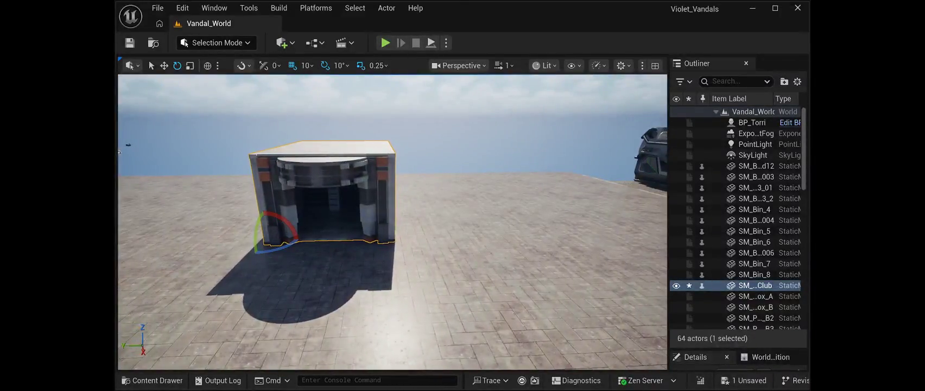
pyautogui.press('w')
pyautogui.moveTo(261, 246)
pyautogui.mouseDown()
pyautogui.moveTo(485, 236)
pyautogui.moveTo(330, 234)
pyautogui.mouseUp()
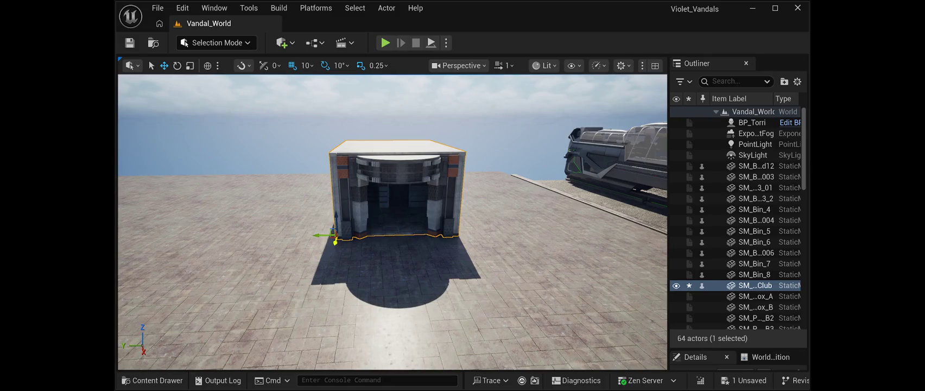
pyautogui.moveTo(333, 243)
pyautogui.mouseDown()
pyautogui.moveTo(303, 239)
pyautogui.moveTo(350, 242)
pyautogui.moveTo(304, 240)
pyautogui.mouseUp()
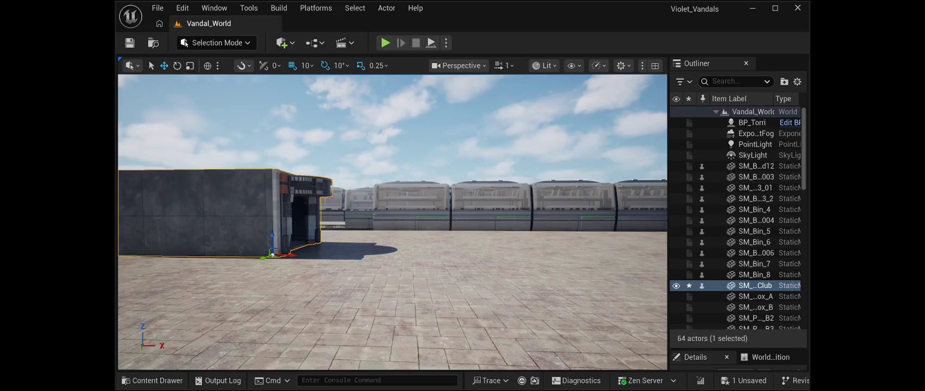
pyautogui.click(129, 42)
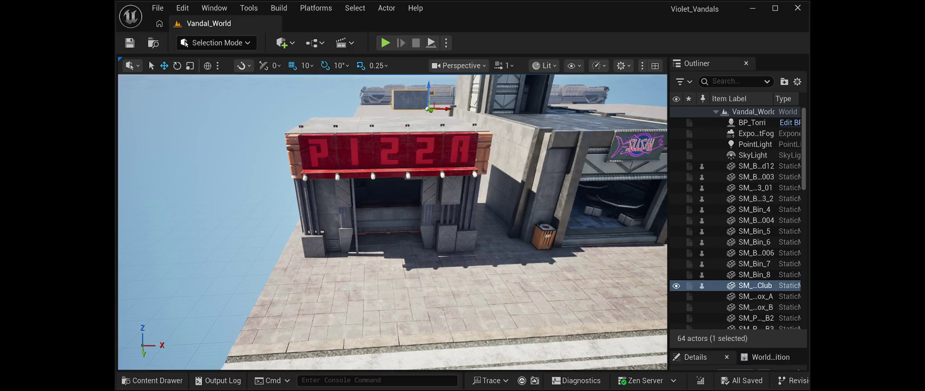
# Step: Place a wooden café table and a chair on the pavement, then move the table left
pyautogui.moveTo(511, 293); pyautogui.dragTo(500, 296)
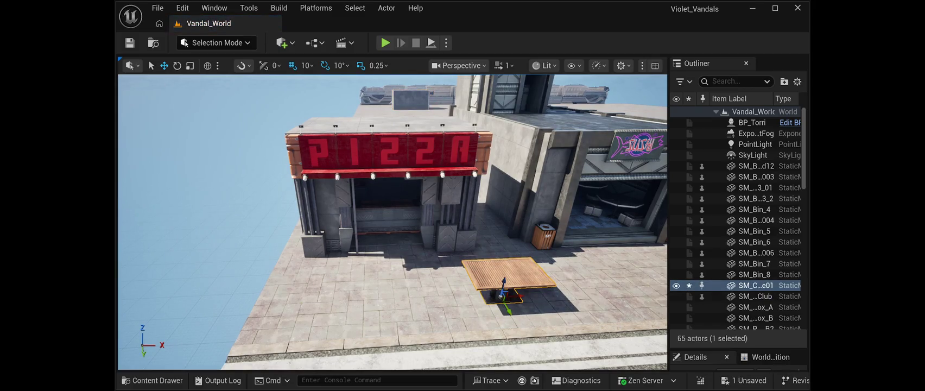
pyautogui.moveTo(501, 296); pyautogui.dragTo(534, 332)
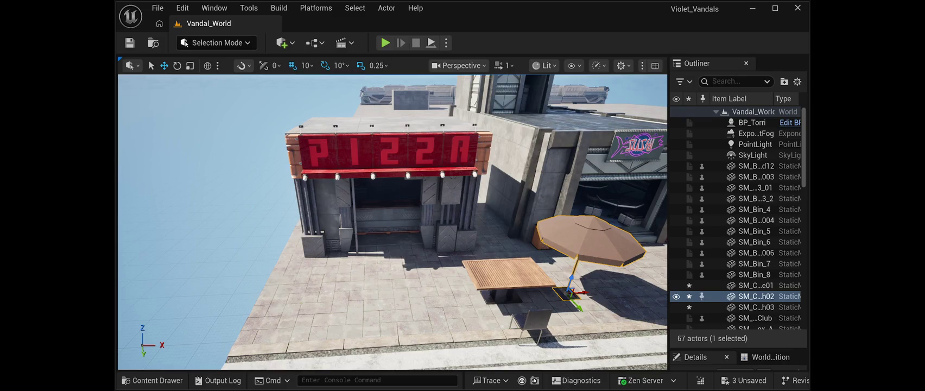
pyautogui.click(505, 272)
pyautogui.moveTo(524, 302)
pyautogui.mouseDown()
pyautogui.moveTo(348, 308)
pyautogui.moveTo(329, 290)
pyautogui.mouseUp()
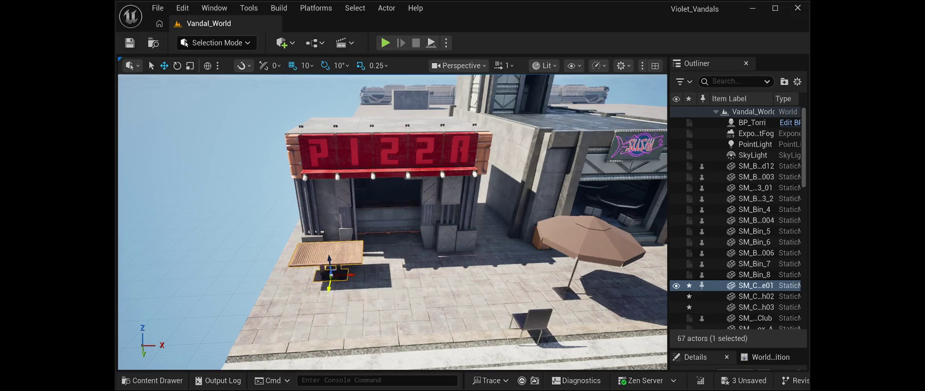
# Step: Turn the table 80° around Z and shift it slightly sideways in front of the pizza shop
pyautogui.press('f')
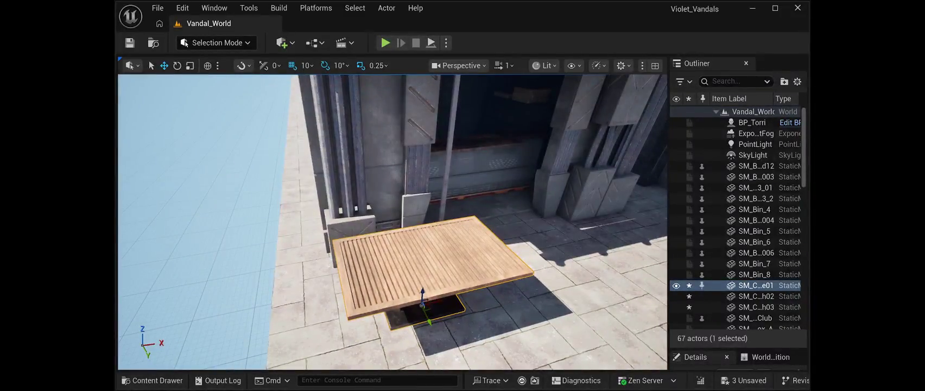
pyautogui.press('e')
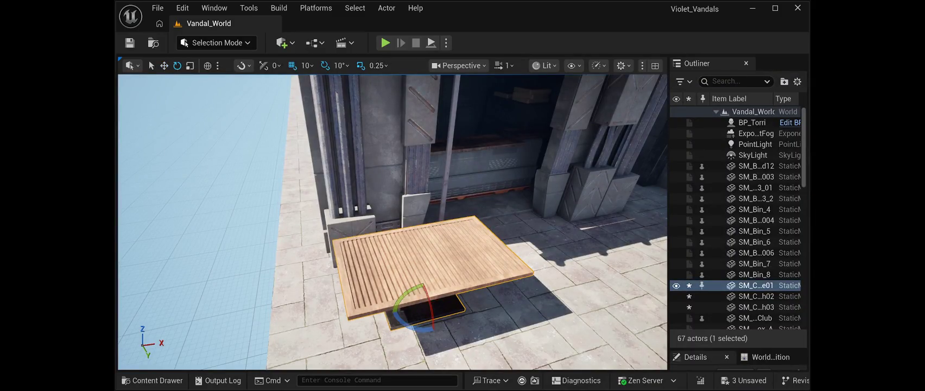
pyautogui.moveTo(415, 328)
pyautogui.mouseDown()
pyautogui.moveTo(450, 325)
pyautogui.moveTo(445, 337)
pyautogui.moveTo(440, 310)
pyautogui.mouseUp()
pyautogui.moveTo(380, 245); pyautogui.dragTo(304, 233)
pyautogui.press('w')
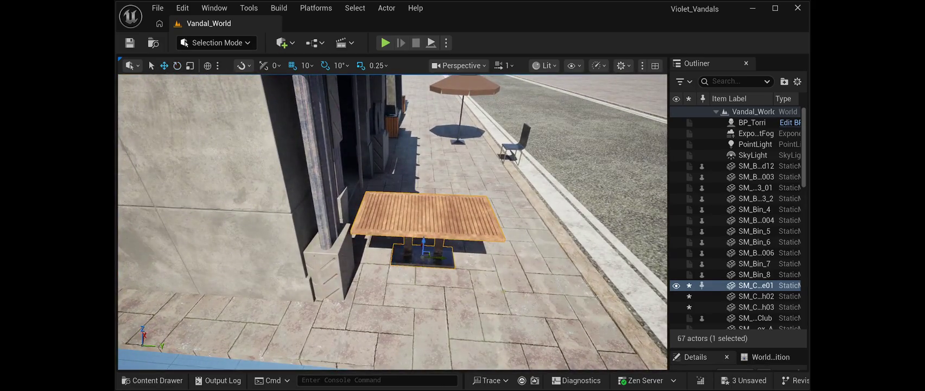
pyautogui.moveTo(440, 258); pyautogui.dragTo(453, 261)
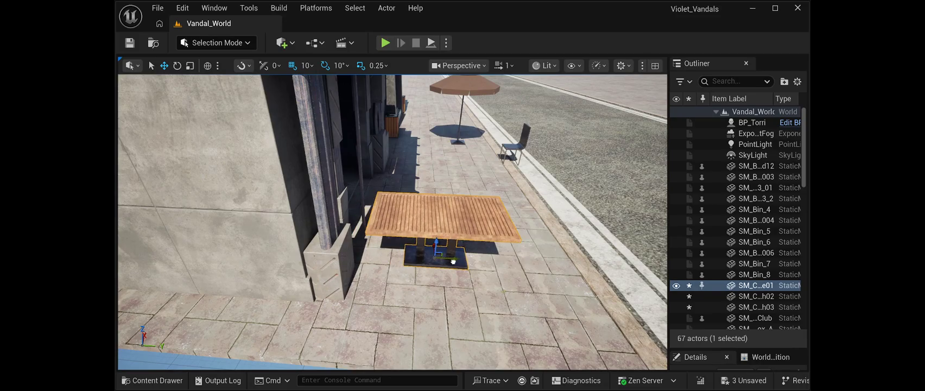
pyautogui.moveTo(391, 244); pyautogui.dragTo(434, 282)
pyautogui.moveTo(392, 222)
pyautogui.mouseDown()
pyautogui.moveTo(374, 209)
pyautogui.moveTo(450, 217)
pyautogui.mouseUp()
# Step: Slide the umbrella over to the pizza shop's café table
pyautogui.click(426, 154)
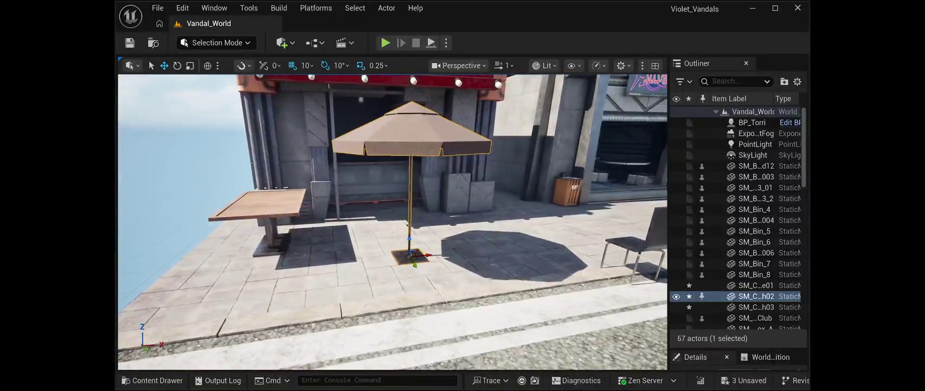
pyautogui.moveTo(427, 253)
pyautogui.mouseDown()
pyautogui.moveTo(293, 263)
pyautogui.moveTo(385, 263)
pyautogui.moveTo(261, 342)
pyautogui.moveTo(217, 342)
pyautogui.moveTo(201, 331)
pyautogui.mouseUp()
pyautogui.scroll(-3, 391, 222)
pyautogui.scroll(-5, 391, 222)
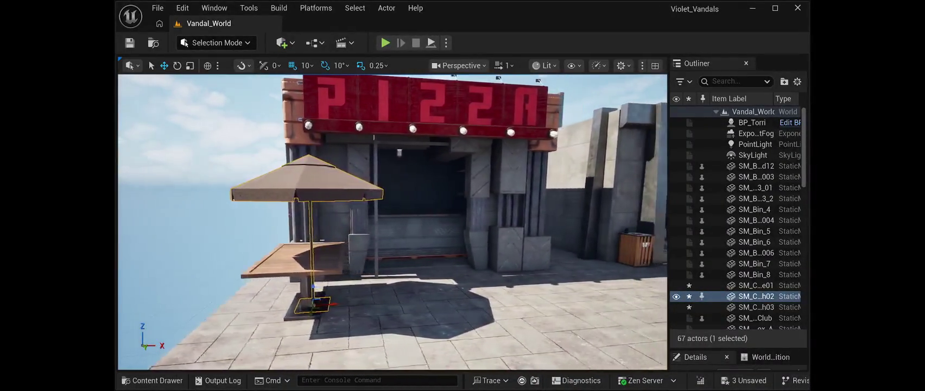
# Step: Move the sushi-shop chair beside the table, turn it 90°, and Alt-drag a copy to the table's right
pyautogui.click(523, 268)
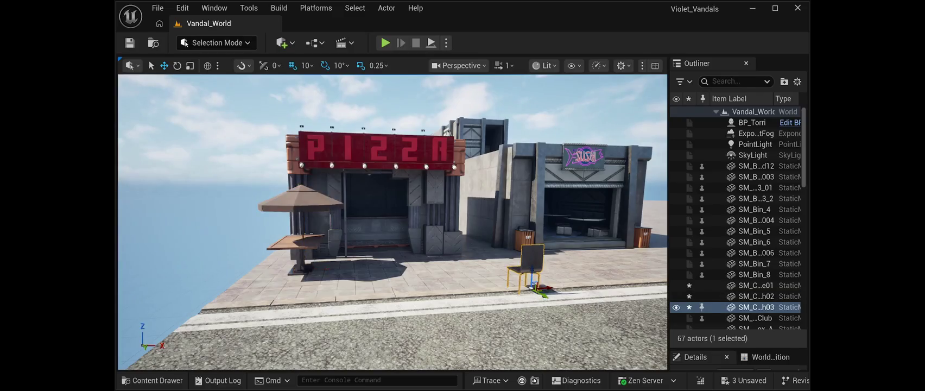
pyautogui.moveTo(541, 287); pyautogui.dragTo(311, 274)
pyautogui.click(177, 65)
pyautogui.moveTo(310, 308); pyautogui.dragTo(279, 313)
pyautogui.press('w')
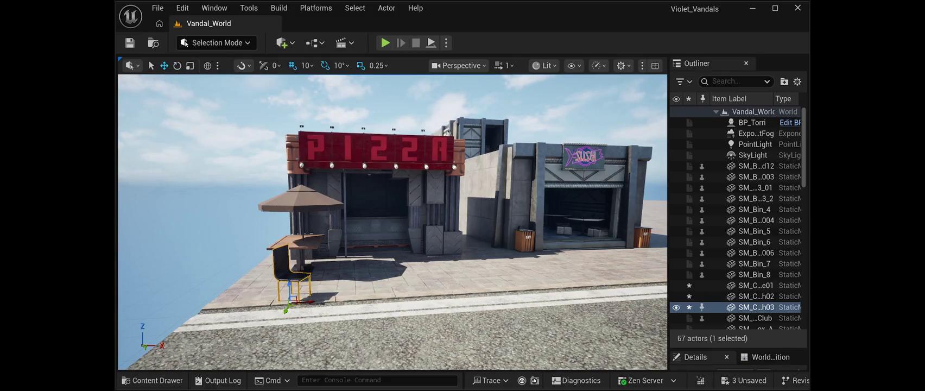
pyautogui.moveTo(304, 301)
pyautogui.mouseDown()
pyautogui.moveTo(258, 302)
pyautogui.moveTo(269, 295)
pyautogui.mouseUp()
pyautogui.moveTo(380, 244)
pyautogui.mouseDown()
pyautogui.moveTo(337, 222)
pyautogui.moveTo(334, 270)
pyautogui.moveTo(295, 342)
pyautogui.mouseUp()
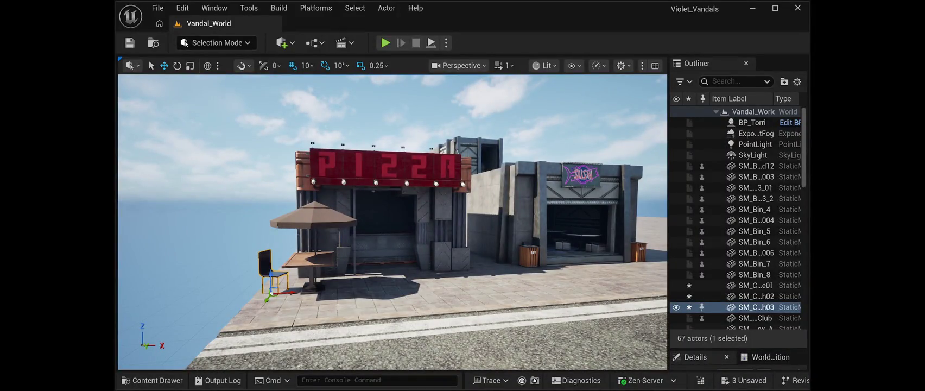
pyautogui.moveTo(270, 294)
pyautogui.keyDown('alt'); pyautogui.mouseDown()
pyautogui.moveTo(358, 290)
pyautogui.moveTo(398, 303)
pyautogui.moveTo(358, 293)
pyautogui.moveTo(418, 295)
pyautogui.moveTo(401, 295)
pyautogui.mouseUp(); pyautogui.keyUp('alt')
pyautogui.click(177, 65)
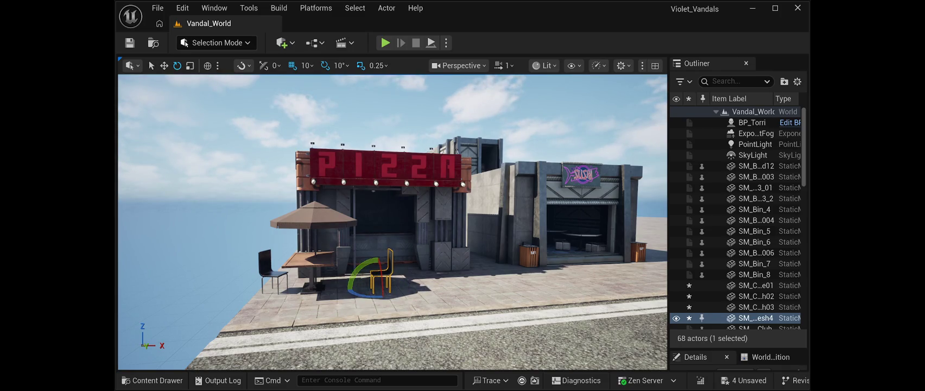
# Step: Move the chair copy onto the sidewalk on the far side of the café table
pyautogui.click(163, 66)
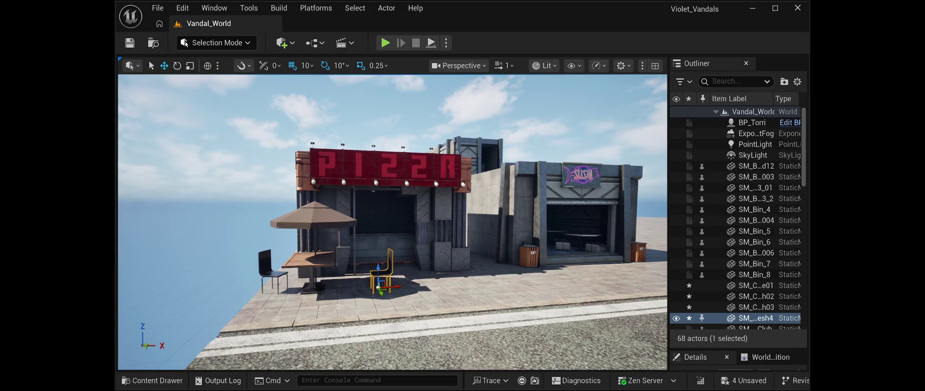
pyautogui.moveTo(399, 287); pyautogui.dragTo(357, 290)
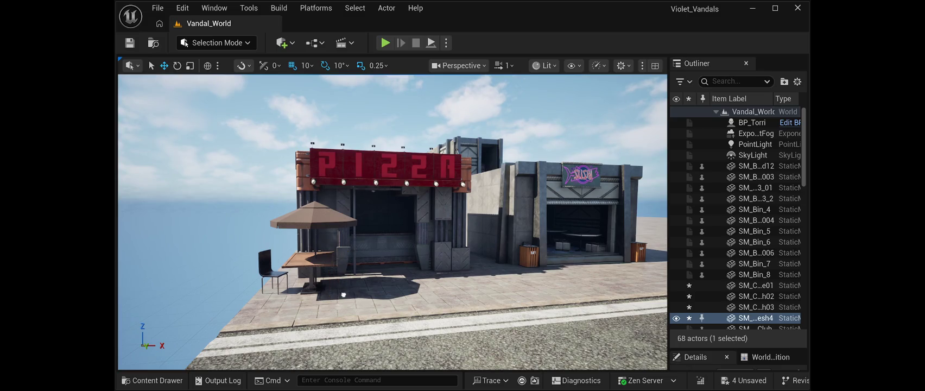
pyautogui.moveTo(358, 325)
pyautogui.mouseDown()
pyautogui.moveTo(391, 320)
pyautogui.moveTo(361, 325)
pyautogui.moveTo(361, 347)
pyautogui.moveTo(361, 331)
pyautogui.mouseUp()
pyautogui.press('f')
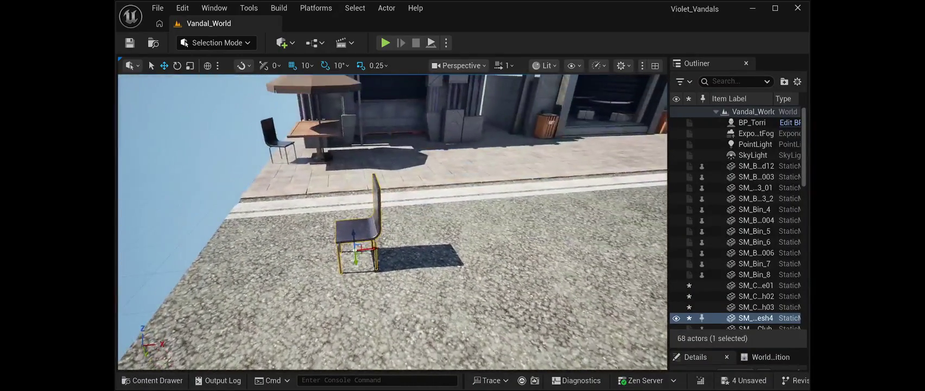
pyautogui.moveTo(355, 250)
pyautogui.mouseDown()
pyautogui.moveTo(356, 164)
pyautogui.moveTo(345, 155)
pyautogui.mouseUp()
pyautogui.press('f')
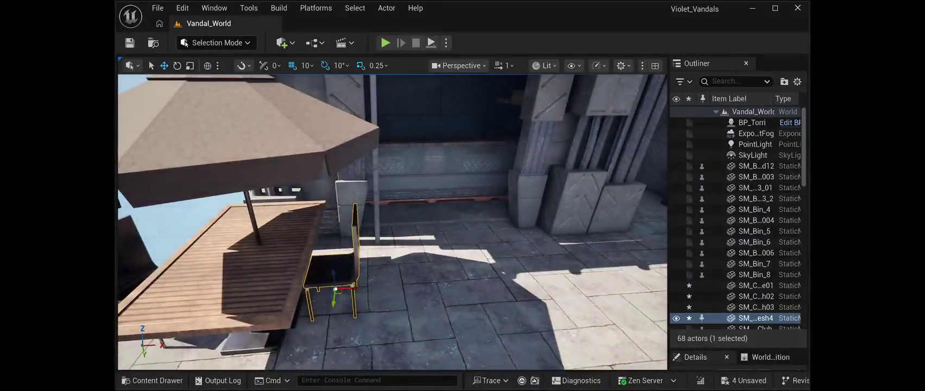
pyautogui.moveTo(391, 244)
pyautogui.mouseDown()
pyautogui.moveTo(380, 212)
pyautogui.moveTo(451, 217)
pyautogui.mouseUp()
pyautogui.moveTo(390, 223)
pyautogui.mouseDown()
pyautogui.moveTo(391, 163)
pyautogui.moveTo(396, 247)
pyautogui.mouseUp()
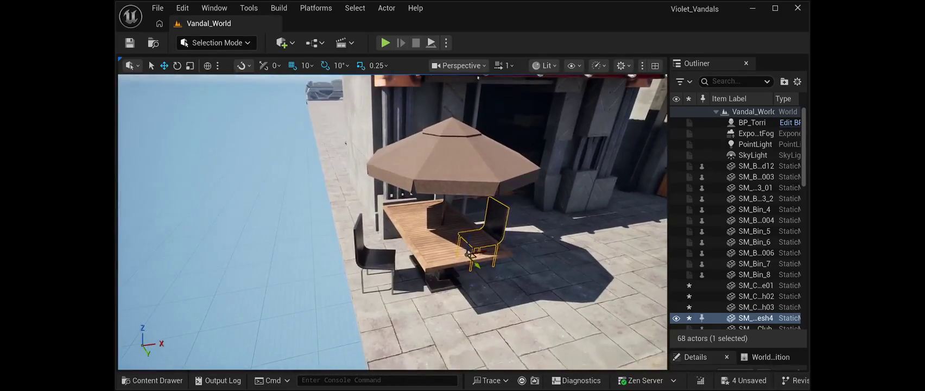
# Step: Nudge the left chair closer to the café table
pyautogui.click(374, 255)
pyautogui.moveTo(394, 290); pyautogui.dragTo(401, 290)
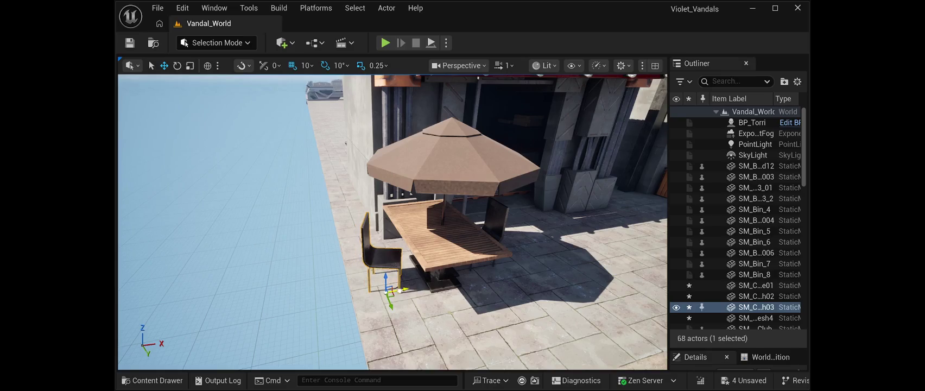
pyautogui.moveTo(391, 222); pyautogui.dragTo(369, 217)
pyautogui.scroll(-3, 390, 223)
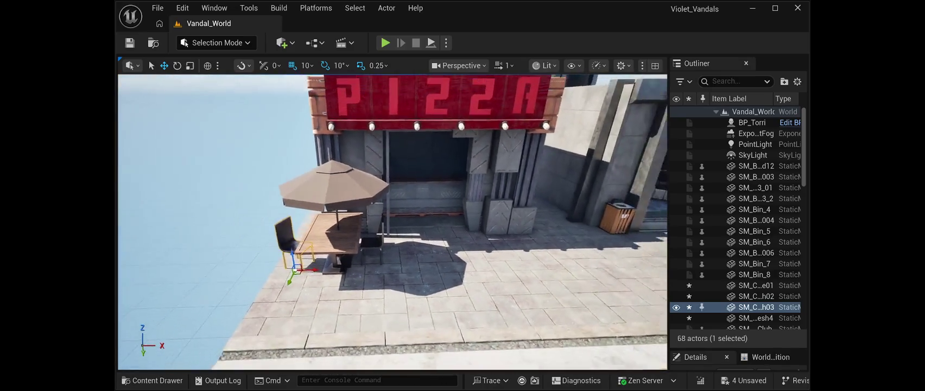
pyautogui.click(326, 230)
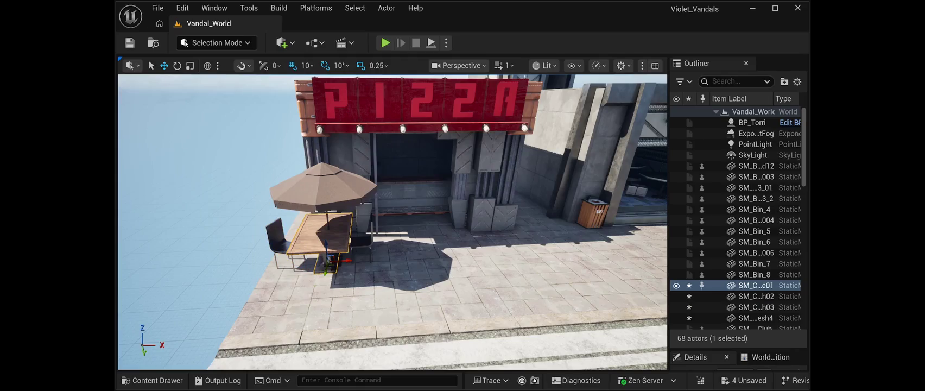
# Step: Duplicate the café table and umbrella with Ctrl+D and move both copies right along X
pyautogui.hotkey('ctrl', 'd')
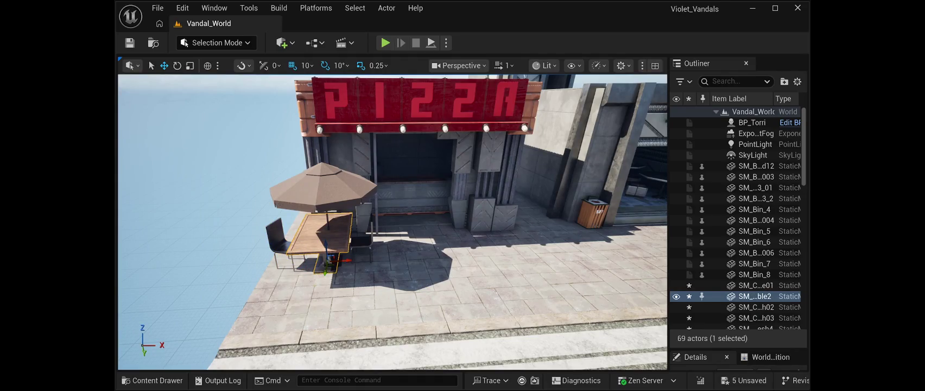
pyautogui.moveTo(341, 260)
pyautogui.mouseDown()
pyautogui.moveTo(502, 252)
pyautogui.moveTo(509, 267)
pyautogui.mouseUp()
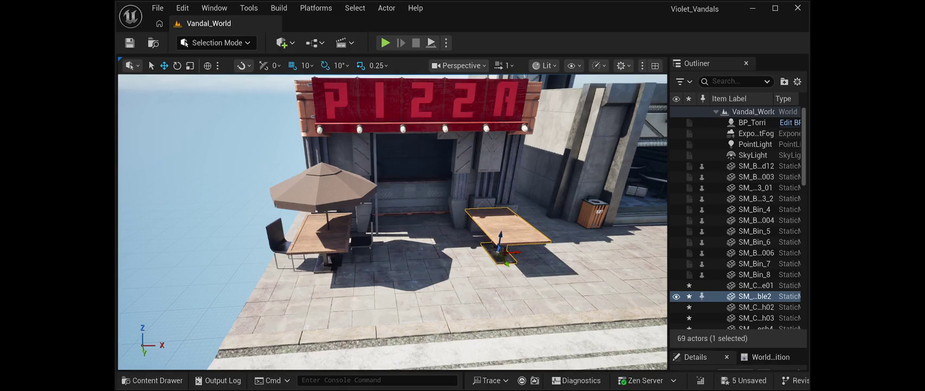
pyautogui.click(323, 187)
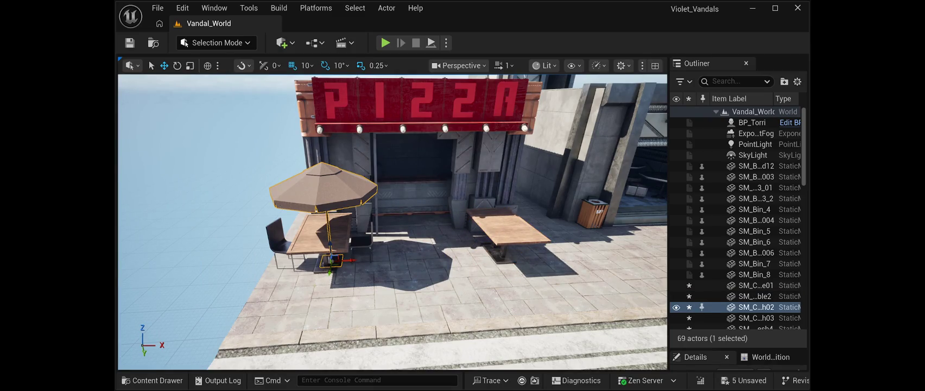
pyautogui.hotkey('ctrl', 'd')
pyautogui.moveTo(332, 261)
pyautogui.mouseDown()
pyautogui.moveTo(473, 256)
pyautogui.moveTo(506, 269)
pyautogui.mouseUp()
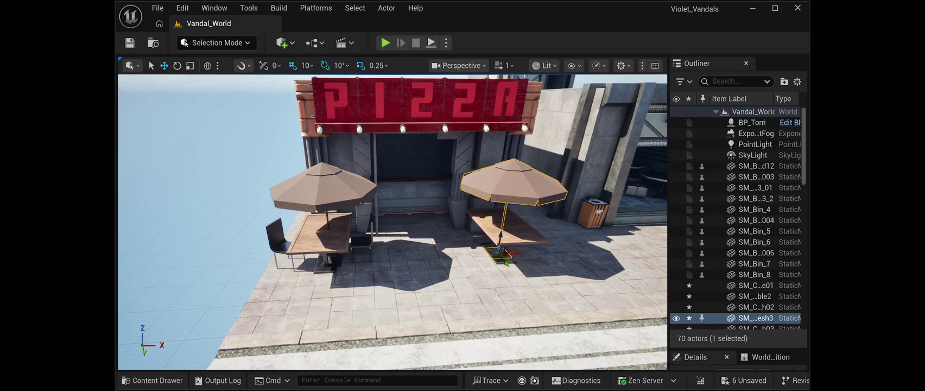
# Step: Duplicate both chairs and place the copies on either side of the second table
pyautogui.click(276, 236)
pyautogui.hotkey('ctrl', 'd')
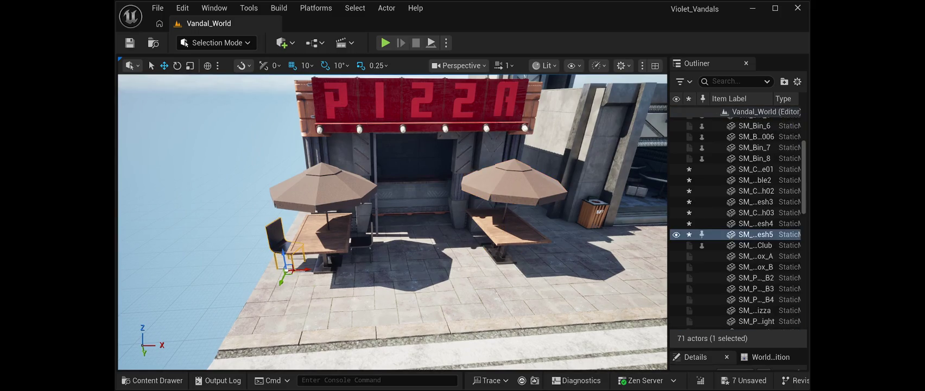
pyautogui.moveTo(304, 269); pyautogui.dragTo(486, 270)
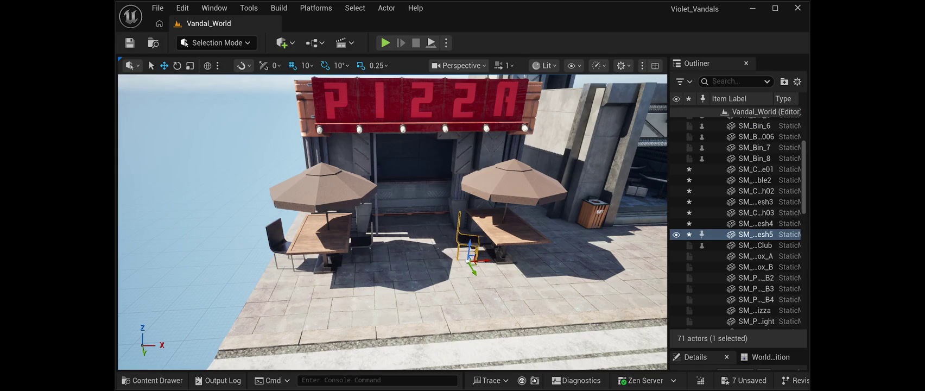
pyautogui.click(362, 238)
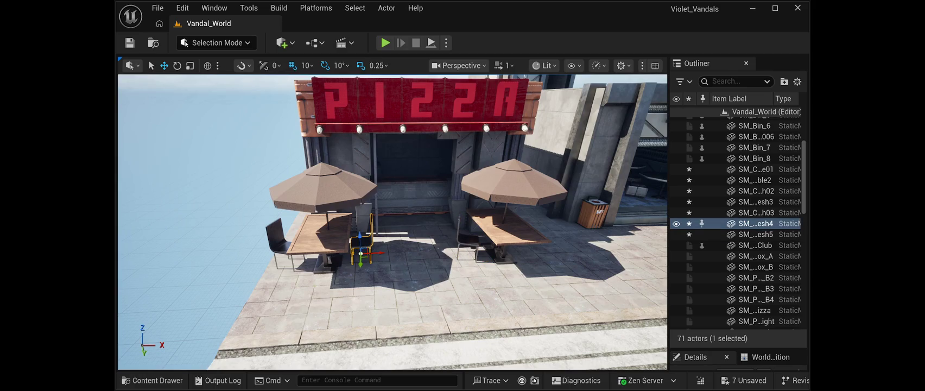
pyautogui.hotkey('ctrl', 'd')
pyautogui.moveTo(373, 253)
pyautogui.mouseDown()
pyautogui.moveTo(543, 262)
pyautogui.moveTo(521, 245)
pyautogui.mouseUp()
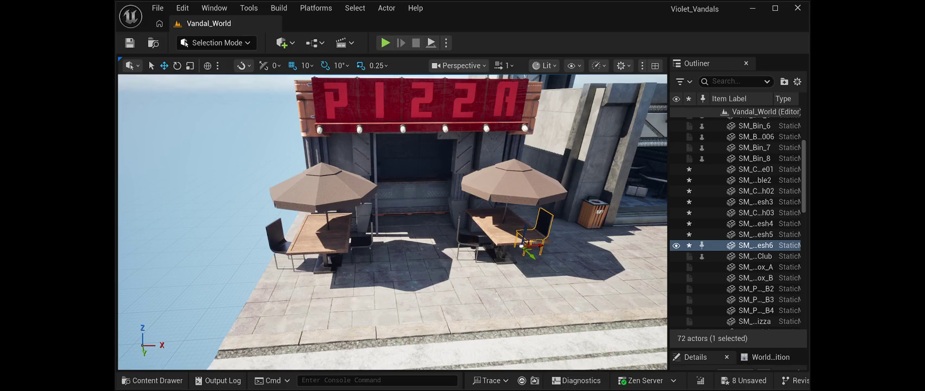
# Step: Rotate the chair on the second table's left to face the table
pyautogui.click(464, 235)
pyautogui.click(177, 65)
pyautogui.moveTo(441, 260)
pyautogui.mouseDown()
pyautogui.moveTo(459, 278)
pyautogui.moveTo(536, 242)
pyautogui.mouseUp()
pyautogui.press('w')
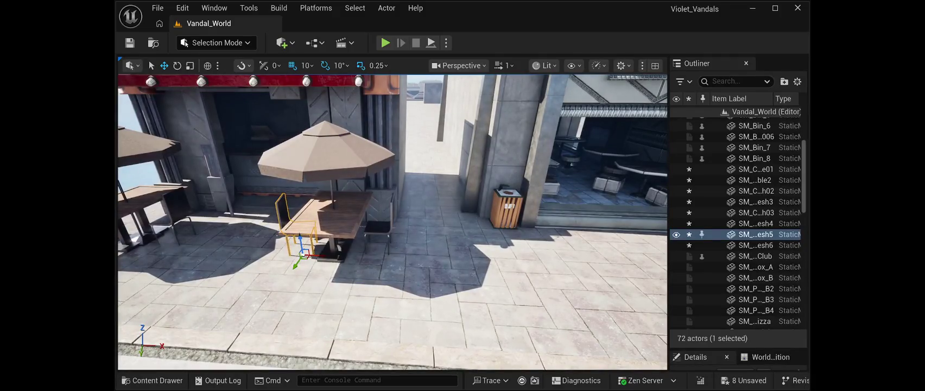
# Step: Turn the right chair 20° and nudge it slightly toward the table
pyautogui.click(379, 228)
pyautogui.click(177, 65)
pyautogui.moveTo(401, 254)
pyautogui.mouseDown()
pyautogui.moveTo(407, 240)
pyautogui.moveTo(403, 255)
pyautogui.mouseUp()
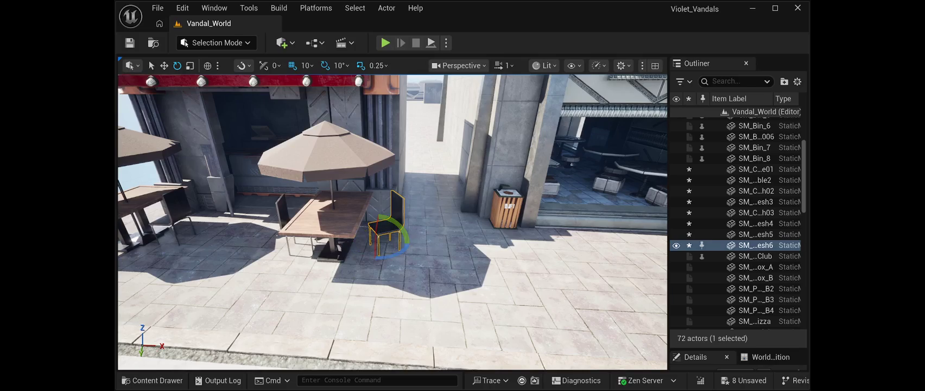
pyautogui.press('w')
pyautogui.moveTo(399, 243); pyautogui.dragTo(394, 243)
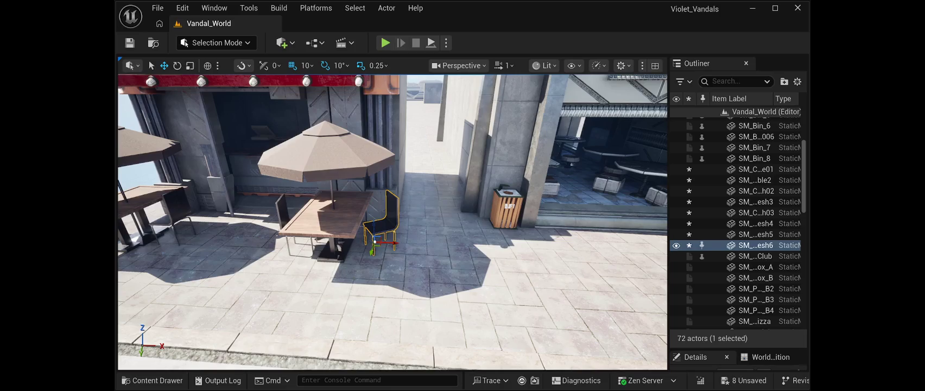
pyautogui.moveTo(391, 217)
pyautogui.mouseDown()
pyautogui.moveTo(342, 222)
pyautogui.moveTo(331, 174)
pyautogui.moveTo(318, 174)
pyautogui.moveTo(328, 209)
pyautogui.moveTo(328, 190)
pyautogui.moveTo(302, 187)
pyautogui.moveTo(303, 195)
pyautogui.mouseUp()
pyautogui.press('Escape')
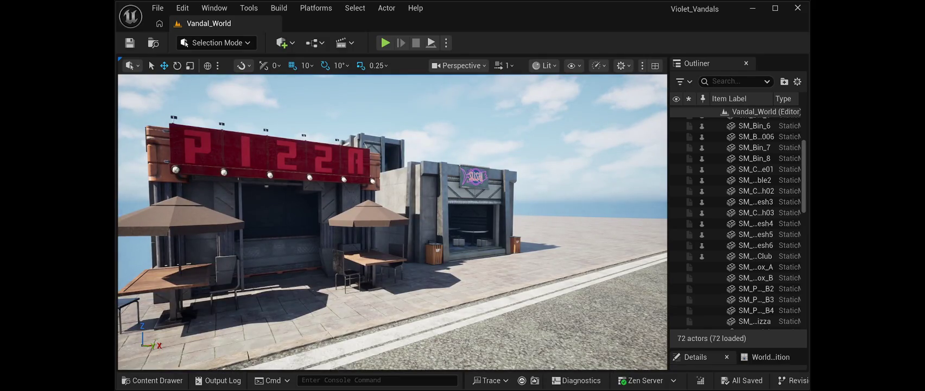
pyautogui.moveTo(304, 195); pyautogui.dragTo(306, 174)
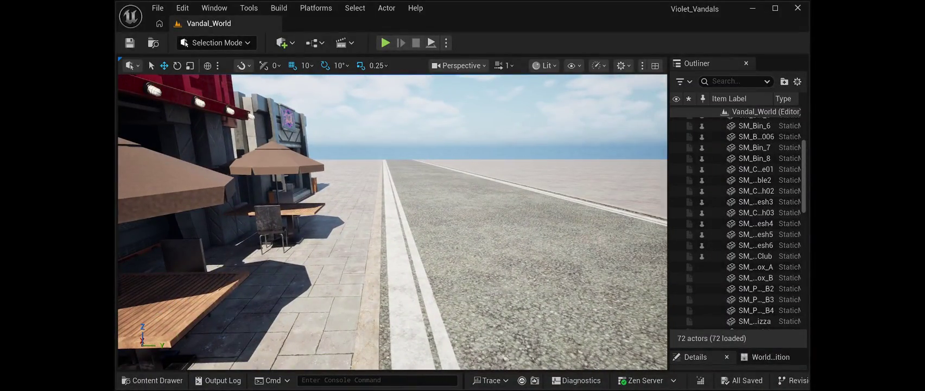
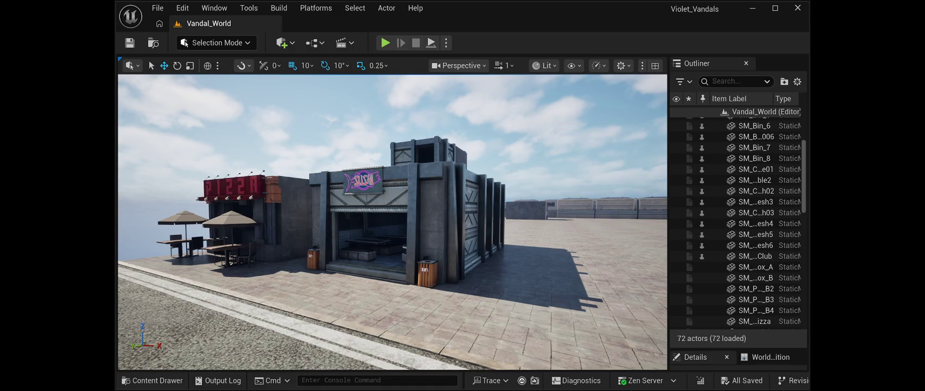
# Step: Fly the view around the plaza with the Pizza and Sushi buildings and their umbrella tables
pyautogui.press('d')
pyautogui.press('d')
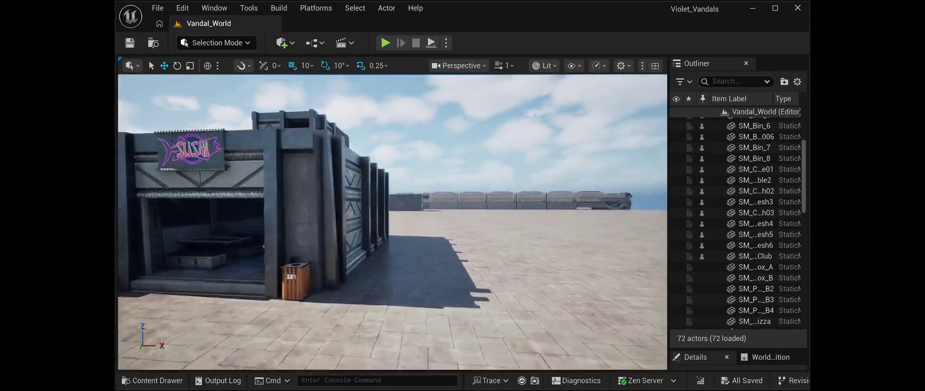
pyautogui.press('w')
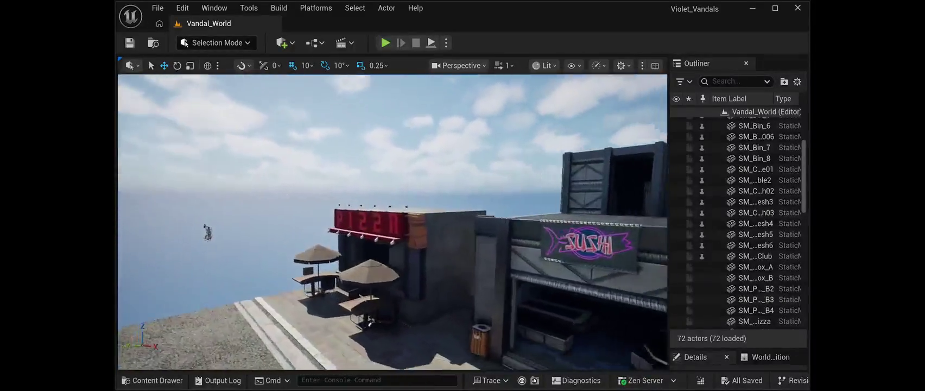
pyautogui.press('w')
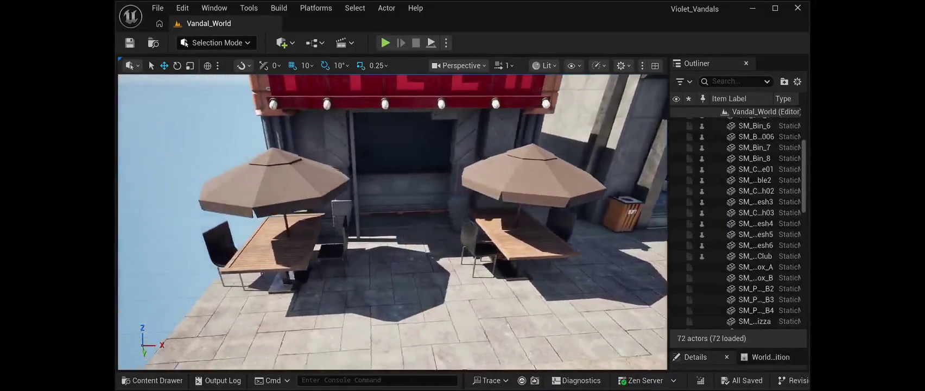
pyautogui.press('a')
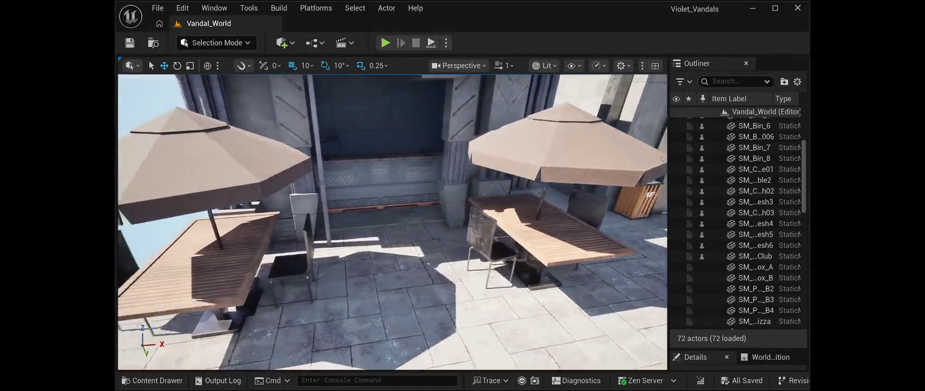
pyautogui.press('a')
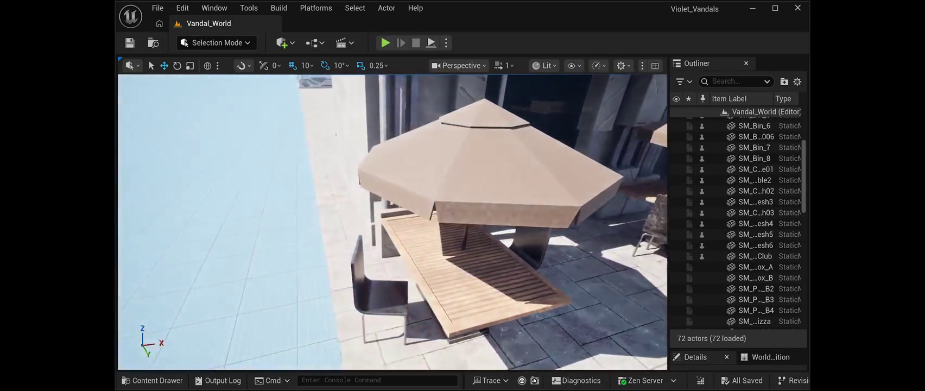
pyautogui.press('s')
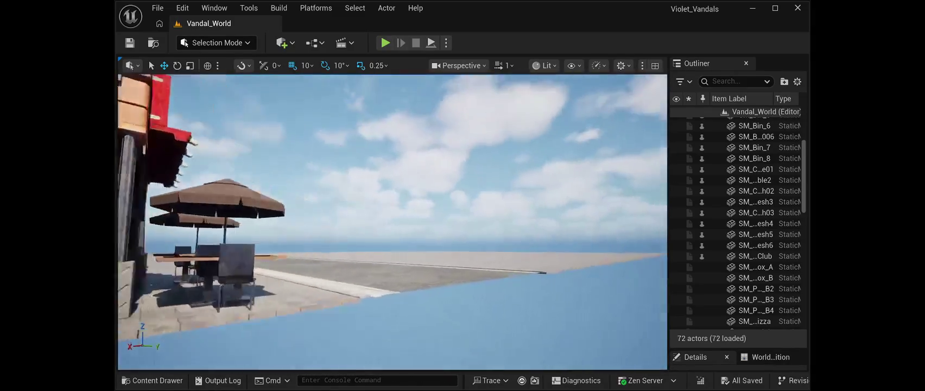
pyautogui.press('w')
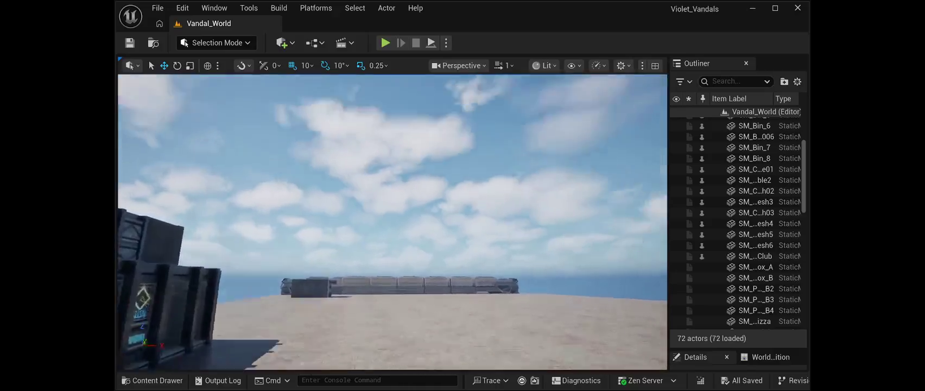
pyautogui.press('e')
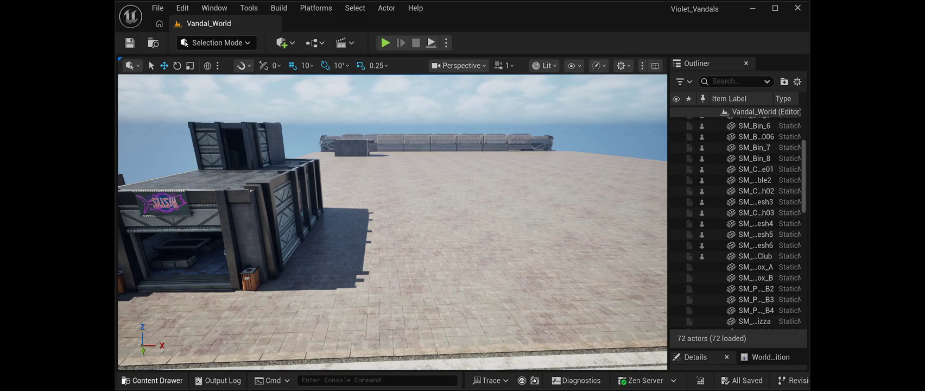
# Step: Try placing a building piece on the empty plaza, then delete it
pyautogui.click(152, 380)
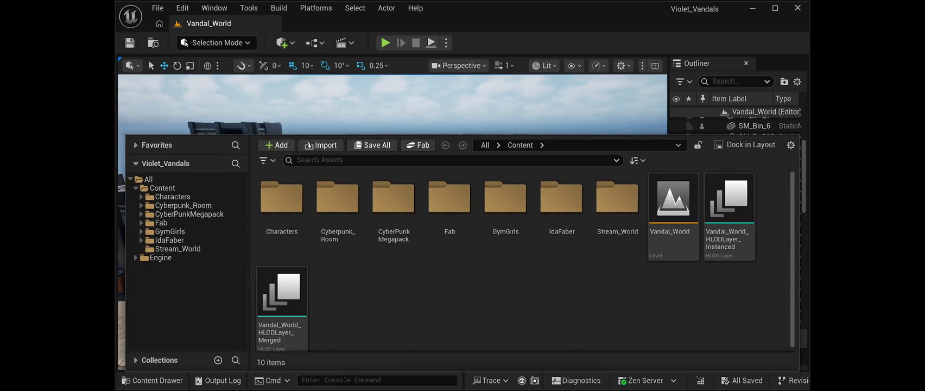
pyautogui.click(152, 380)
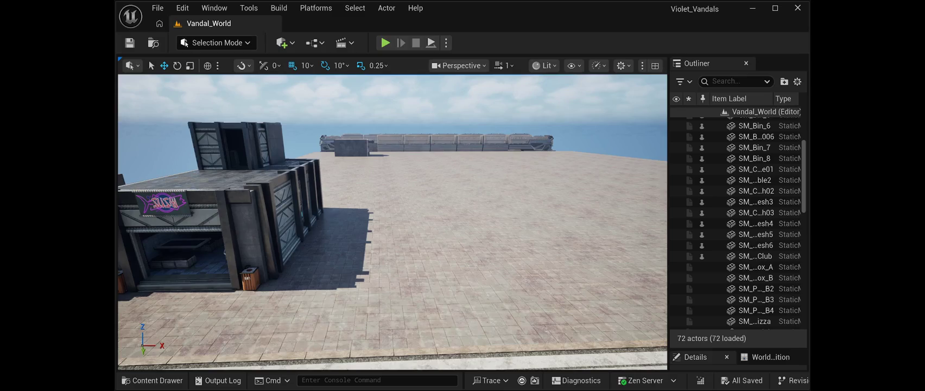
pyautogui.moveTo(667, 252); pyautogui.dragTo(520, 251)
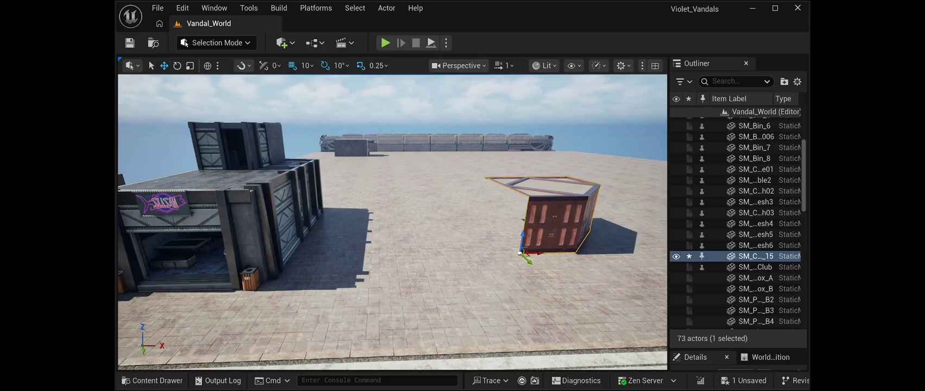
pyautogui.moveTo(520, 251)
pyautogui.mouseDown()
pyautogui.moveTo(527, 195)
pyautogui.moveTo(665, 193)
pyautogui.moveTo(665, 162)
pyautogui.moveTo(665, 217)
pyautogui.moveTo(664, 190)
pyautogui.moveTo(651, 190)
pyautogui.mouseUp()
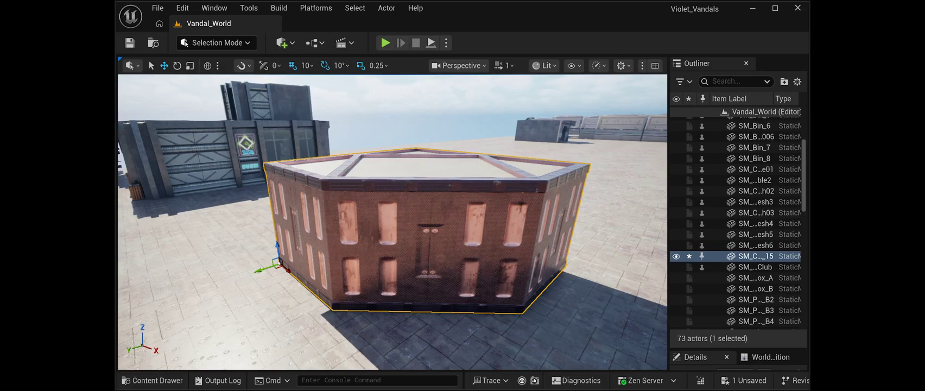
pyautogui.press('Delete')
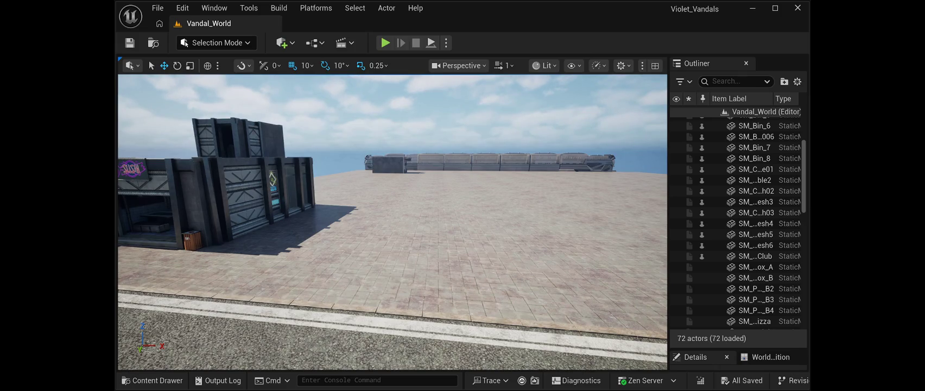
# Step: Drop the muscle car body into the level near the platform
pyautogui.scroll(-2, 392, 222)
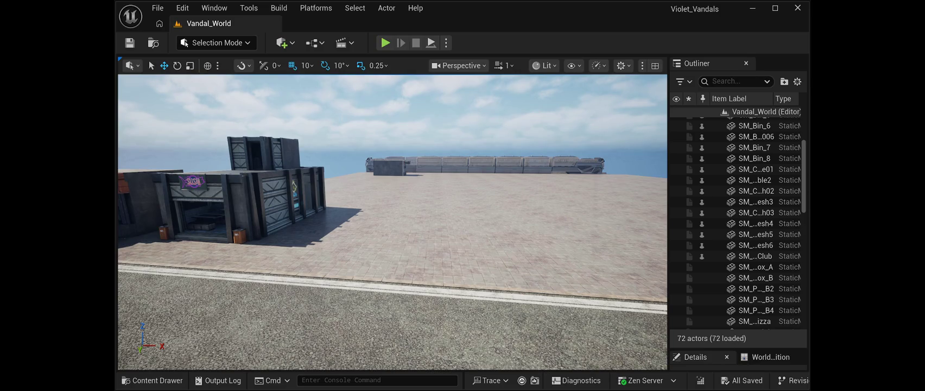
pyautogui.moveTo(392, 222)
pyautogui.mouseDown()
pyautogui.moveTo(448, 200)
pyautogui.moveTo(461, 212)
pyautogui.mouseUp()
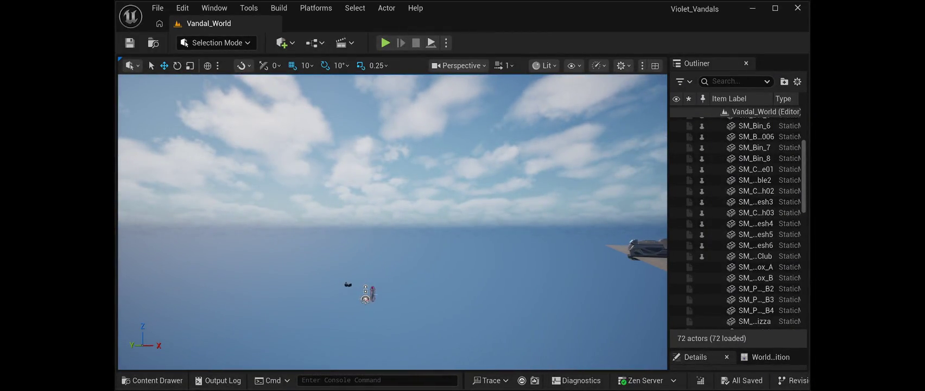
pyautogui.hotkey('ctrl', 'v')
pyautogui.moveTo(461, 211)
pyautogui.mouseDown()
pyautogui.moveTo(431, 205)
pyautogui.moveTo(429, 185)
pyautogui.moveTo(426, 219)
pyautogui.moveTo(409, 219)
pyautogui.moveTo(426, 218)
pyautogui.mouseUp()
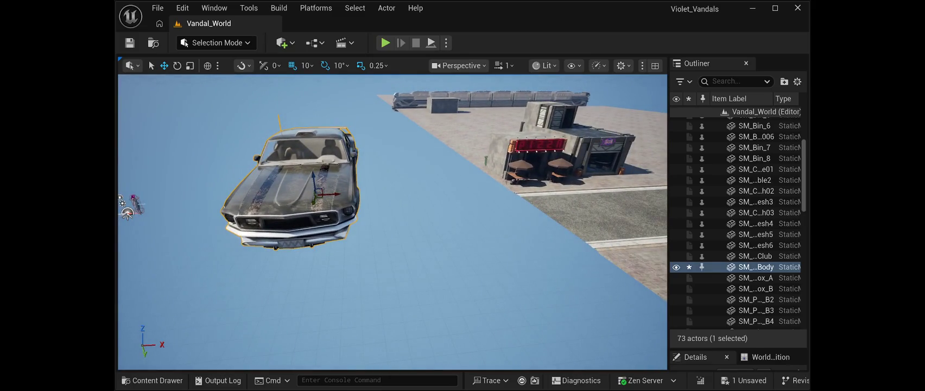
pyautogui.moveTo(290, 188)
pyautogui.mouseDown()
pyautogui.moveTo(521, 173)
pyautogui.moveTo(434, 179)
pyautogui.moveTo(412, 187)
pyautogui.moveTo(440, 201)
pyautogui.moveTo(358, 209)
pyautogui.moveTo(369, 212)
pyautogui.mouseUp()
pyautogui.moveTo(401, 163); pyautogui.dragTo(401, 263)
pyautogui.hotkey('ctrl', 'z')
pyautogui.hotkey('ctrl', 'z')
pyautogui.hotkey('ctrl', 'z')
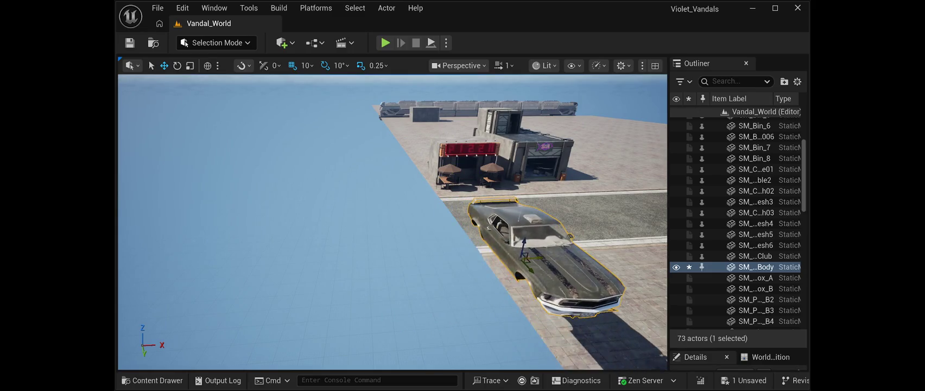
# Step: Turn the car -90° to face along the street and slide it beside the Pizza building
pyautogui.press('e')
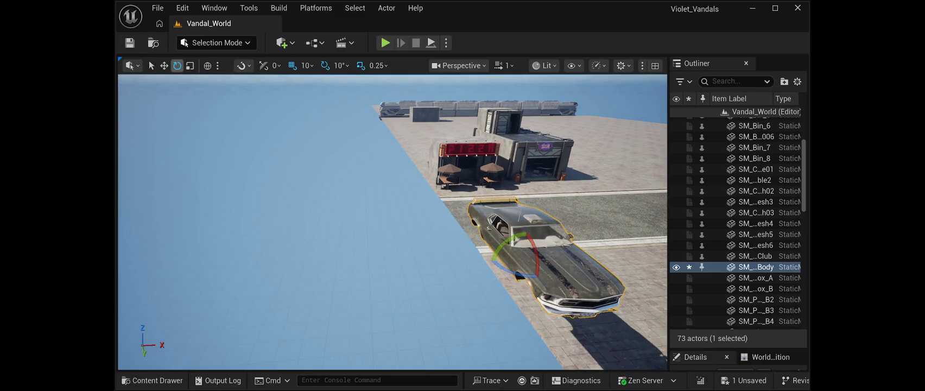
pyautogui.moveTo(548, 225); pyautogui.dragTo(567, 274)
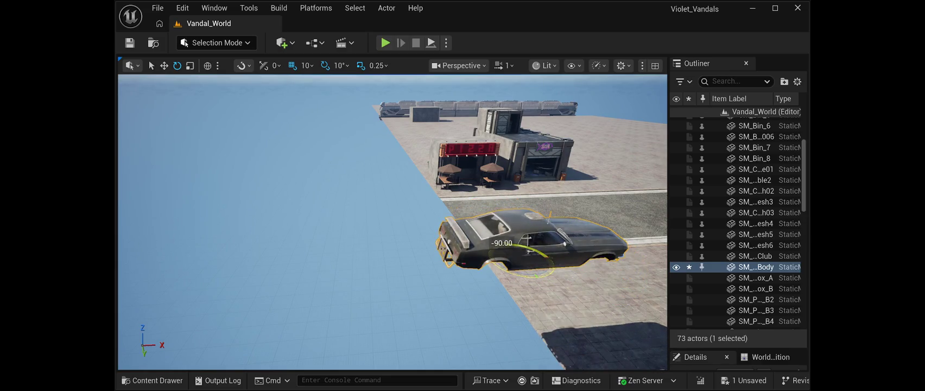
pyautogui.press('f')
pyautogui.press('w')
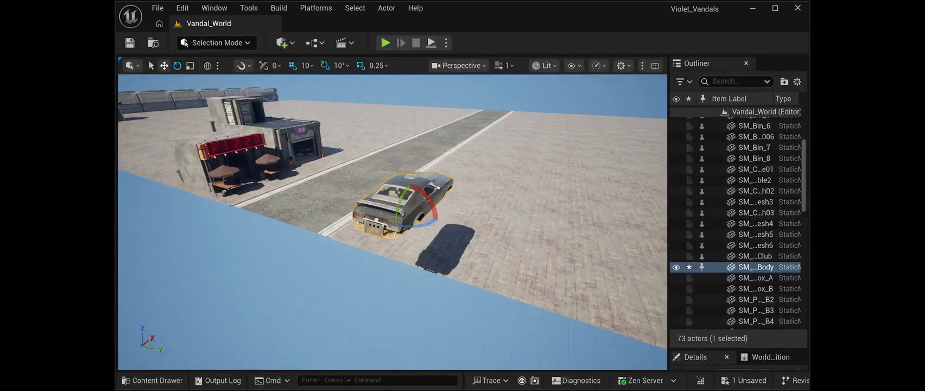
pyautogui.moveTo(422, 216)
pyautogui.mouseDown()
pyautogui.moveTo(318, 177)
pyautogui.moveTo(246, 168)
pyautogui.mouseUp()
pyautogui.press('f')
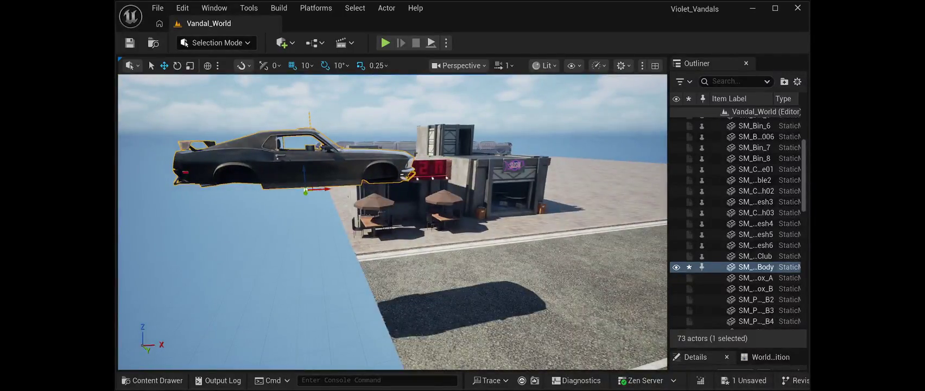
pyautogui.moveTo(306, 191)
pyautogui.mouseDown()
pyautogui.moveTo(477, 188)
pyautogui.moveTo(477, 255)
pyautogui.moveTo(401, 253)
pyautogui.moveTo(321, 219)
pyautogui.mouseUp()
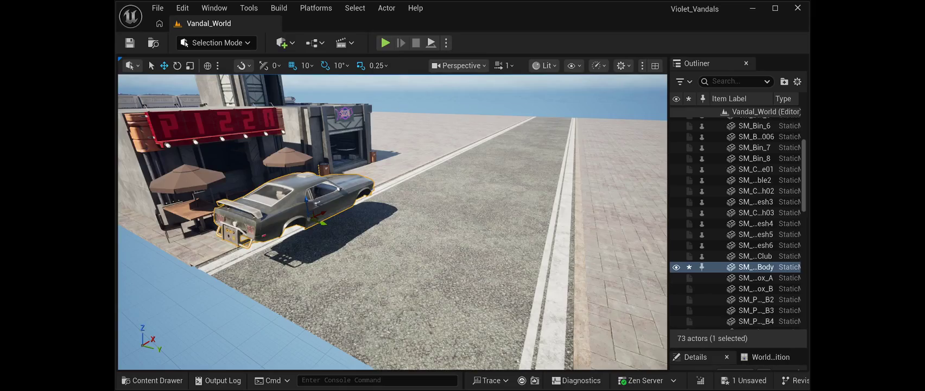
# Step: Select the road slab beneath the muscle car
pyautogui.click(413, 141)
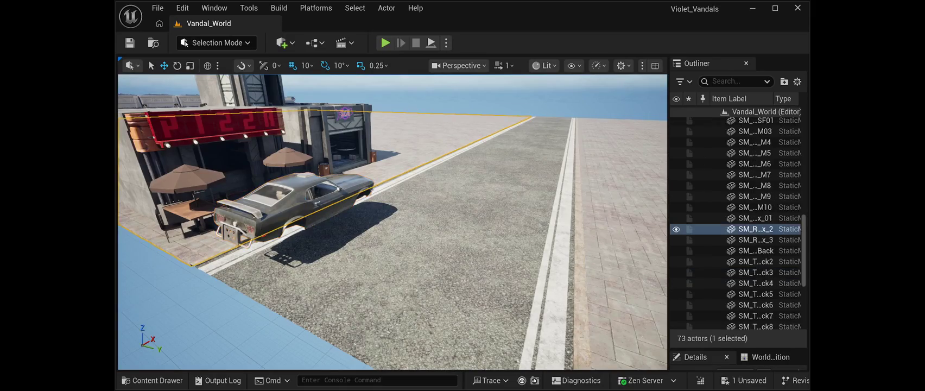
# Step: Fly away from the street and paste a second car body and its steering wheel over open ground
pyautogui.press('Escape')
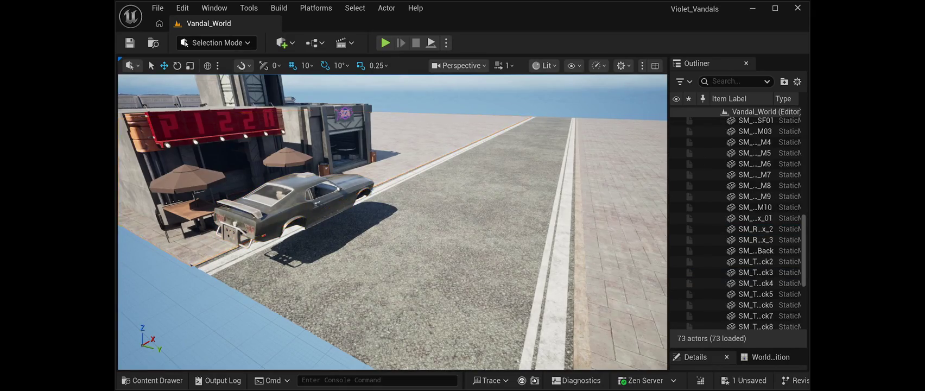
pyautogui.moveTo(390, 217)
pyautogui.mouseDown()
pyautogui.moveTo(367, 263)
pyautogui.moveTo(366, 190)
pyautogui.moveTo(348, 190)
pyautogui.mouseUp()
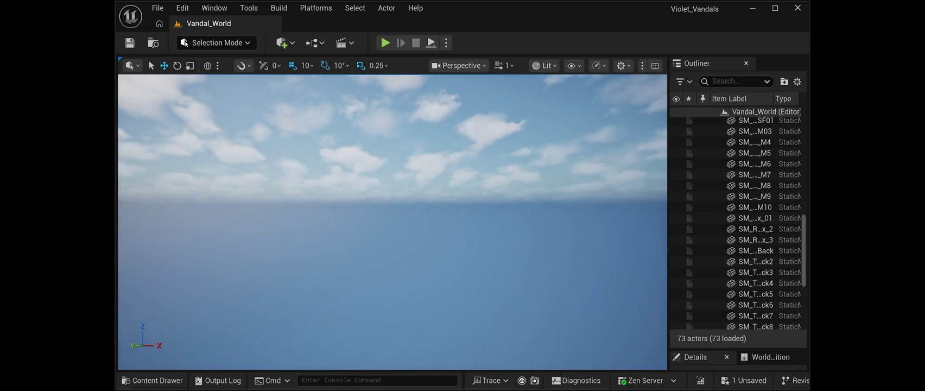
pyautogui.hotkey('ctrl', 'v')
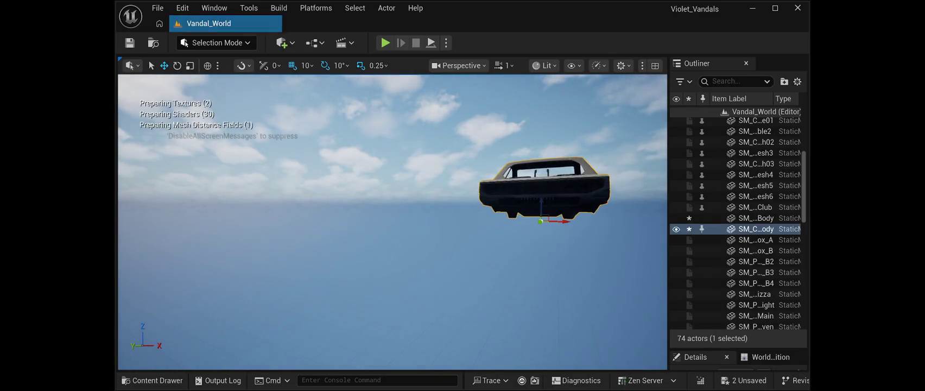
pyautogui.press('f')
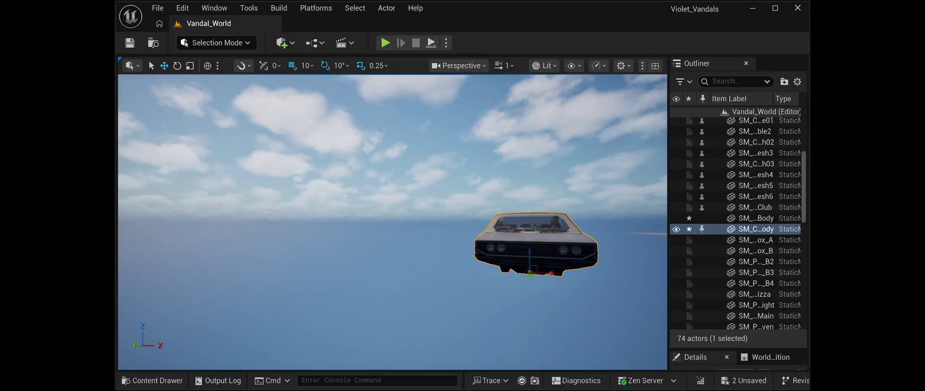
pyautogui.hotkey('ctrl', 'v')
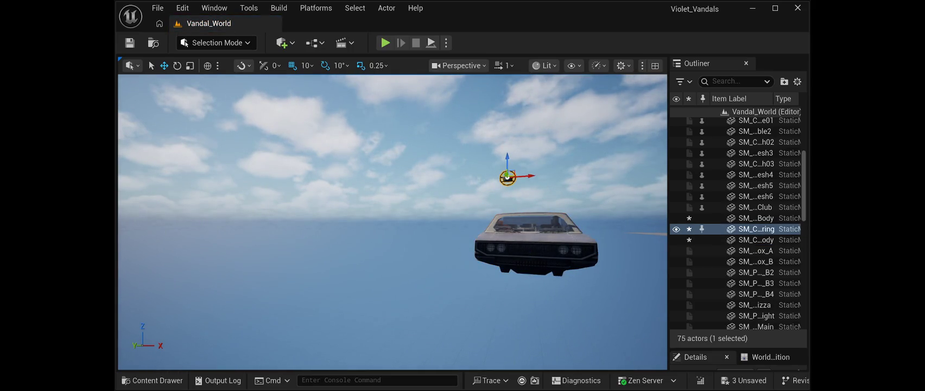
# Step: Paste four more car parts, including the two doors and the hood, into the level
pyautogui.hotkey('ctrl', 'v')
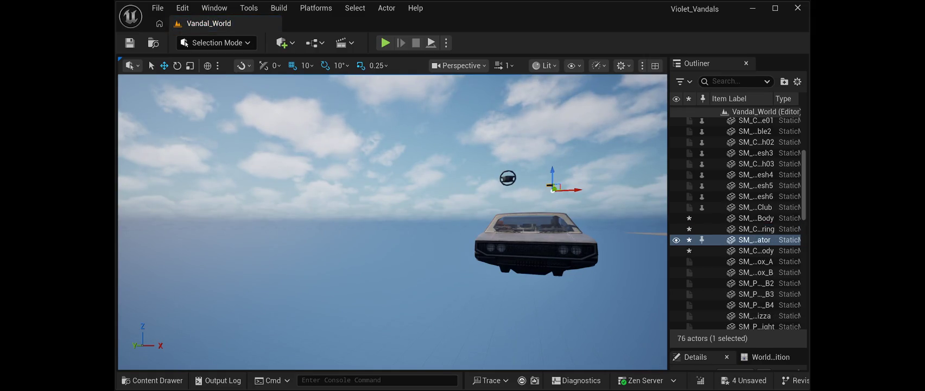
pyautogui.hotkey('ctrl', 'v')
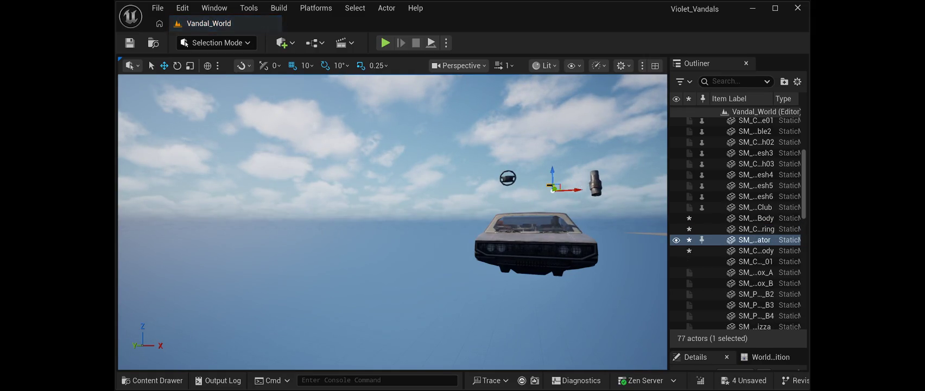
pyautogui.hotkey('ctrl', 'v')
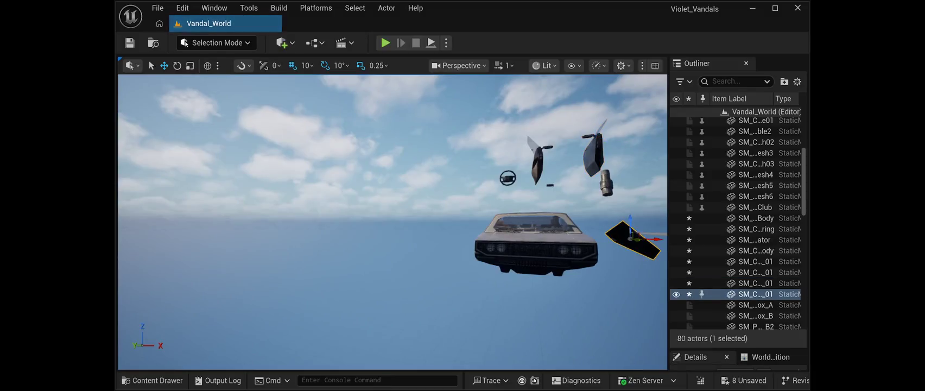
pyautogui.hotkey('ctrl', 'v')
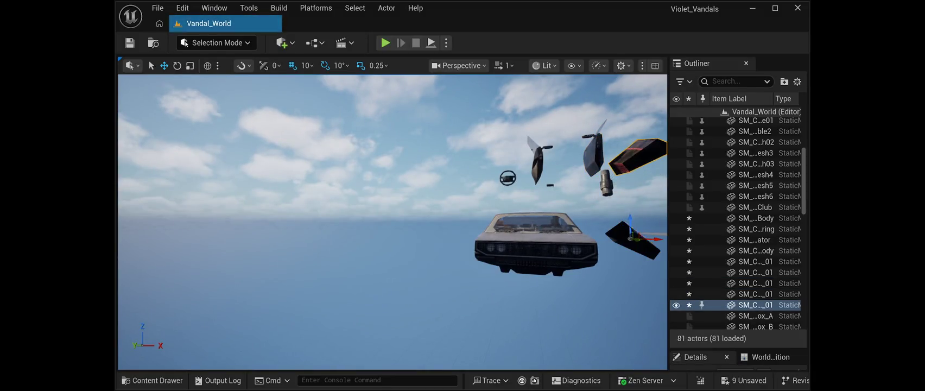
# Step: Fly around the floating car to inspect its front, side and back
pyautogui.press('w')
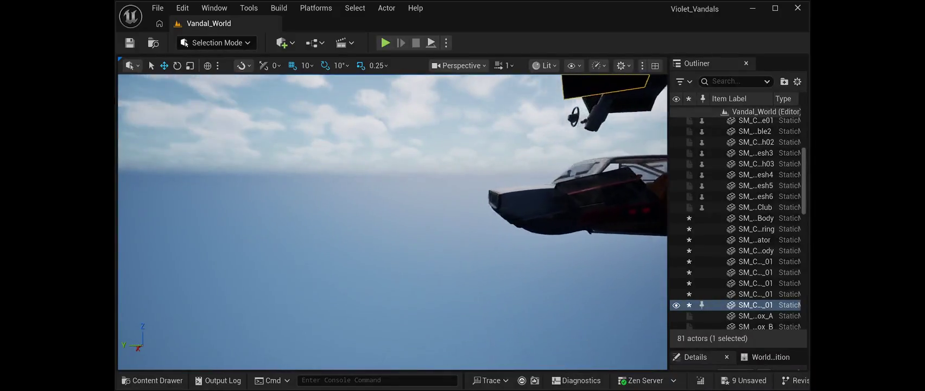
pyautogui.press('w')
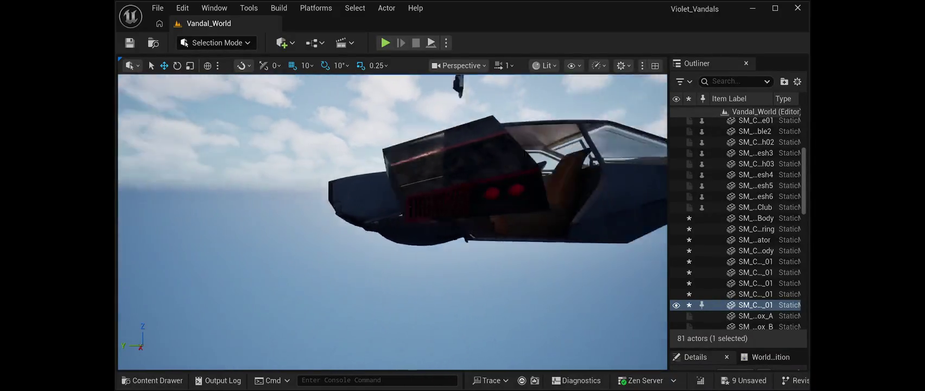
pyautogui.press('s')
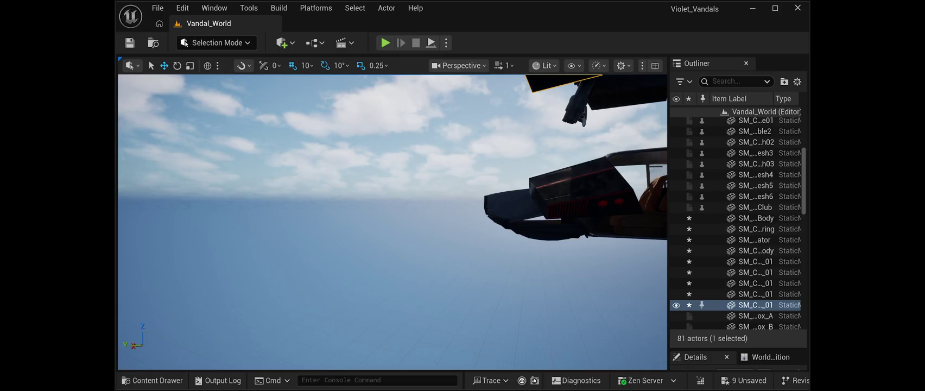
# Step: Place a new mesh from the Content Browser and bring the white car body into view
pyautogui.moveTo(380, 374)
pyautogui.mouseDown()
pyautogui.moveTo(489, 329)
pyautogui.moveTo(522, 331)
pyautogui.moveTo(489, 271)
pyautogui.moveTo(511, 221)
pyautogui.moveTo(478, 221)
pyautogui.mouseUp()
pyautogui.click(391, 249)
pyautogui.moveTo(391, 249)
pyautogui.mouseDown()
pyautogui.moveTo(364, 228)
pyautogui.moveTo(316, 220)
pyautogui.mouseUp()
pyautogui.hotkey('ctrl', 'z')
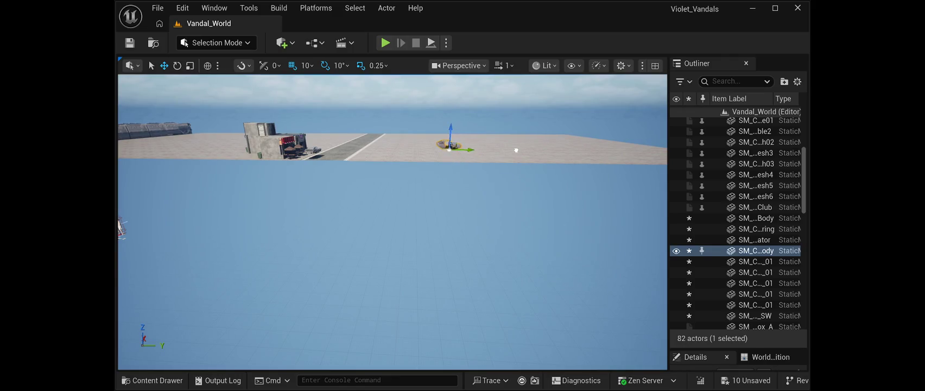
pyautogui.moveTo(464, 149); pyautogui.dragTo(339, 149)
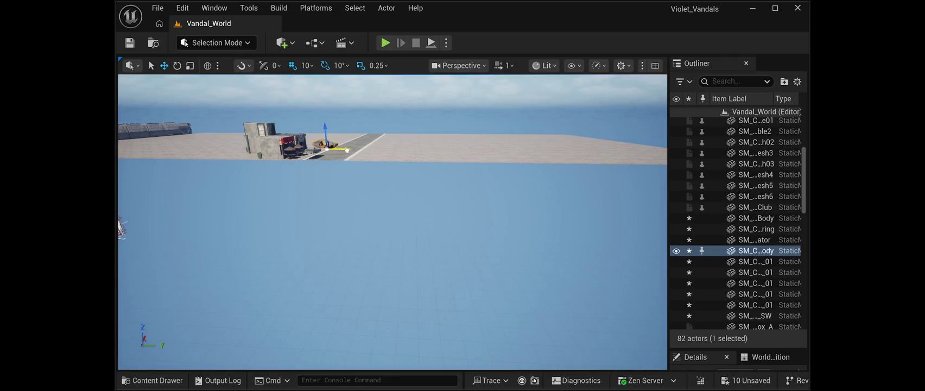
pyautogui.moveTo(392, 221)
pyautogui.mouseDown()
pyautogui.moveTo(375, 185)
pyautogui.moveTo(139, 186)
pyautogui.moveTo(369, 214)
pyautogui.moveTo(352, 213)
pyautogui.mouseUp()
# Step: Move the white car in front of the restaurant, turn it about -80° and lower it onto the street
pyautogui.click(375, 184)
pyautogui.click(282, 202)
pyautogui.moveTo(304, 226); pyautogui.dragTo(553, 249)
pyautogui.press('e')
pyautogui.moveTo(510, 218); pyautogui.dragTo(480, 224)
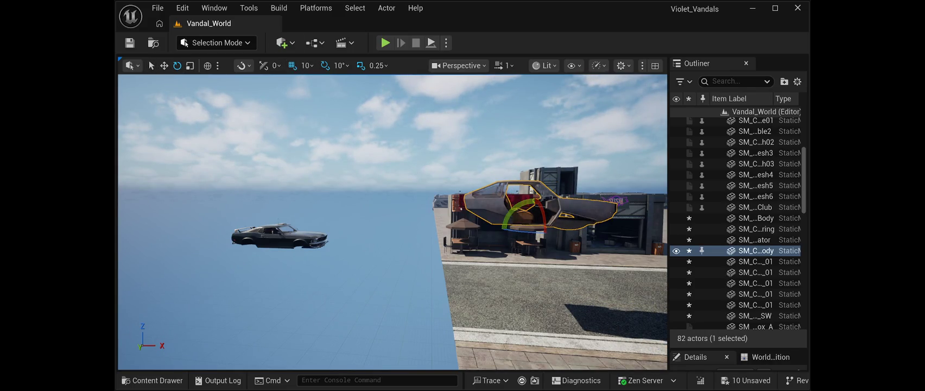
pyautogui.click(163, 65)
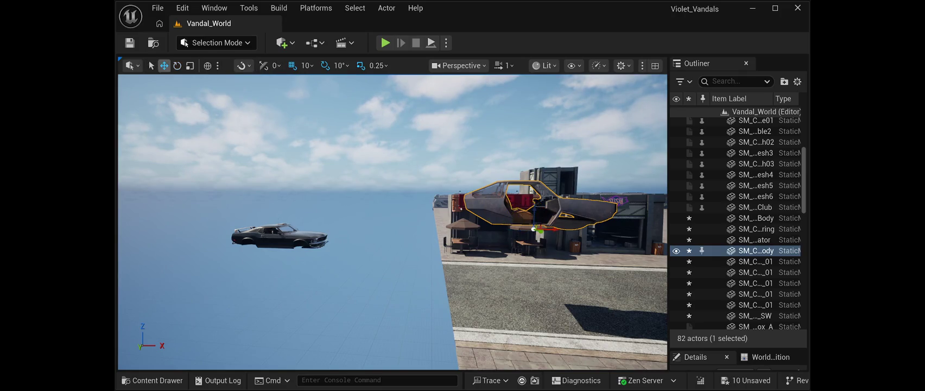
pyautogui.moveTo(534, 210); pyautogui.dragTo(555, 288)
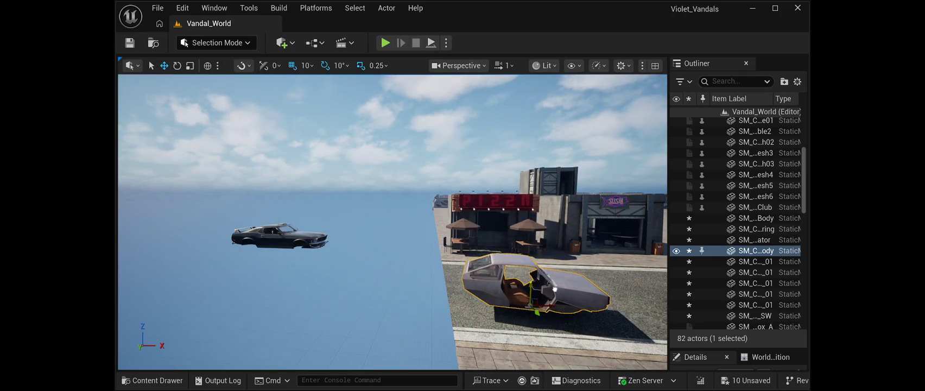
pyautogui.moveTo(525, 320); pyautogui.dragTo(485, 263)
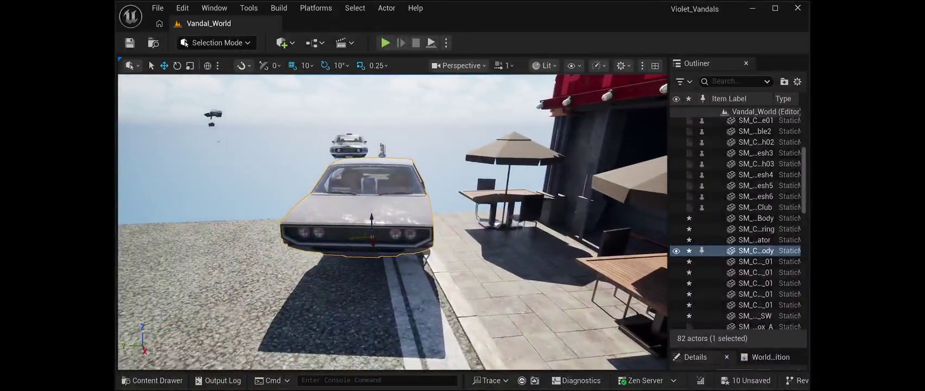
# Step: Straighten the white car by -10° and move it forward along the street
pyautogui.press('e')
pyautogui.moveTo(370, 249); pyautogui.dragTo(377, 248)
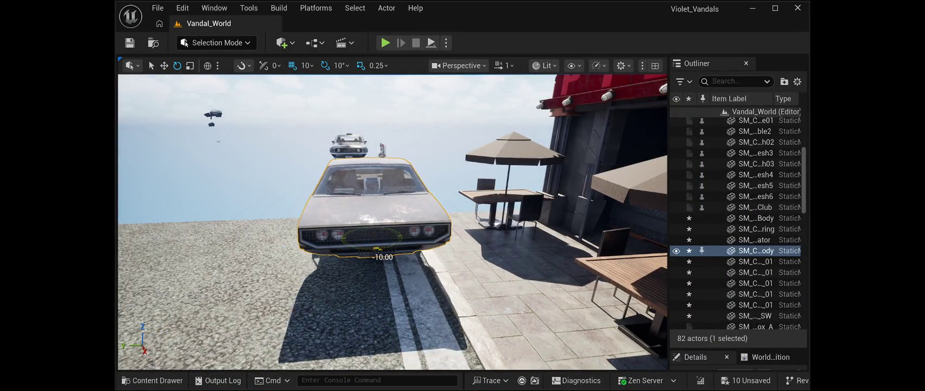
pyautogui.click(164, 65)
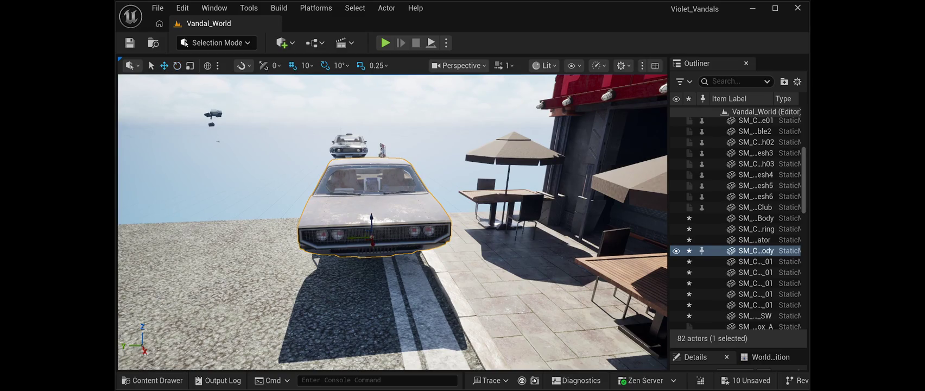
pyautogui.moveTo(372, 242); pyautogui.dragTo(532, 242)
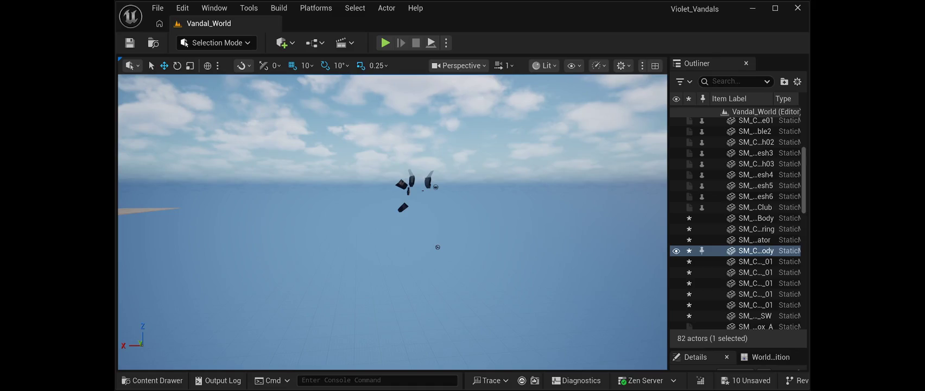
# Step: Select the loose car parts, including the ring, together in the Outliner
pyautogui.keyDown('ctrl'); pyautogui.click(755, 229); pyautogui.keyUp('ctrl')
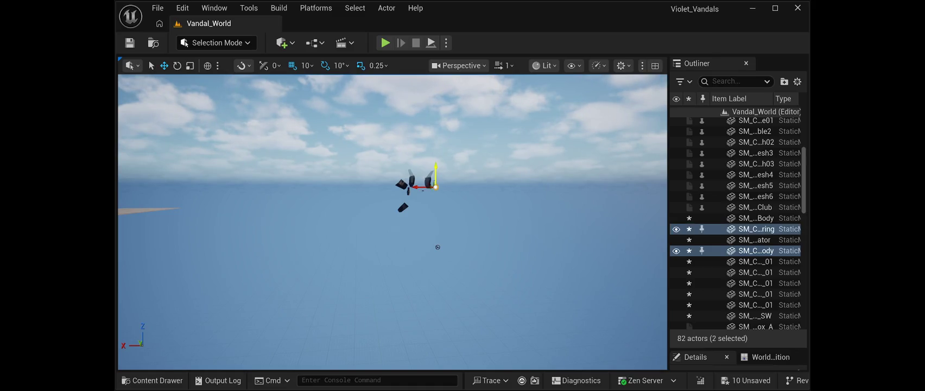
pyautogui.keyDown('ctrl'); pyautogui.click(755, 271); pyautogui.keyUp('ctrl')
pyautogui.keyDown('ctrl'); pyautogui.click(756, 282); pyautogui.keyUp('ctrl')
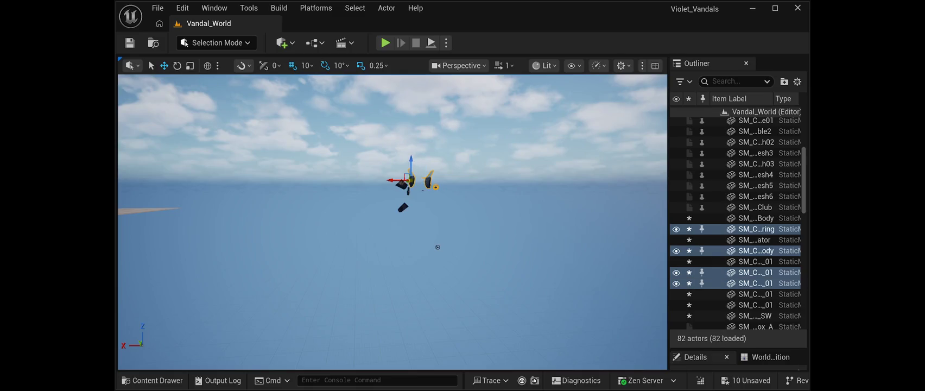
pyautogui.keyDown('ctrl'); pyautogui.click(755, 305); pyautogui.keyUp('ctrl')
pyautogui.keyDown('ctrl'); pyautogui.click(755, 261); pyautogui.keyUp('ctrl')
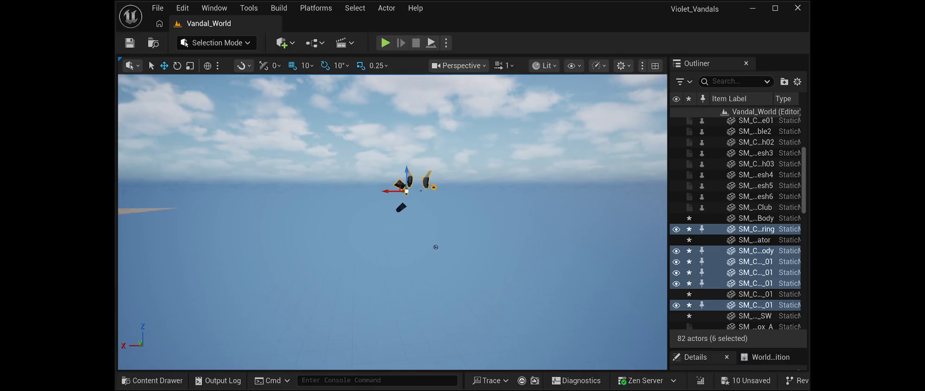
pyautogui.keyDown('ctrl'); pyautogui.click(755, 293); pyautogui.keyUp('ctrl')
pyautogui.keyDown('ctrl'); pyautogui.click(756, 239); pyautogui.keyUp('ctrl')
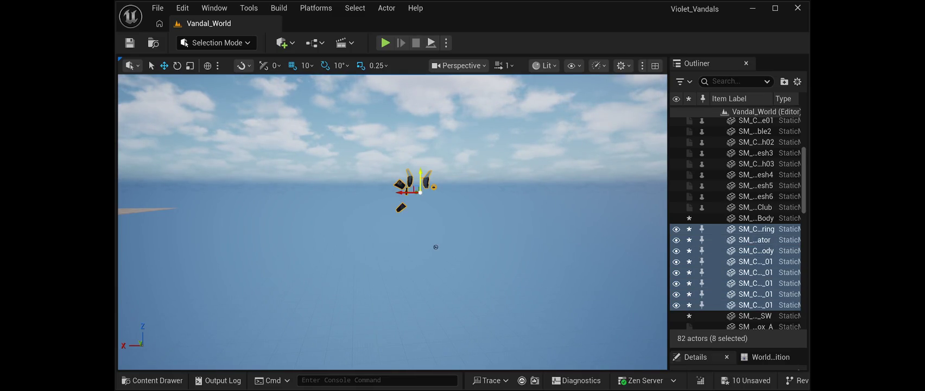
# Step: Move the selected car parts over the restaurant road
pyautogui.moveTo(435, 247)
pyautogui.mouseDown()
pyautogui.moveTo(456, 261)
pyautogui.moveTo(473, 256)
pyautogui.mouseUp()
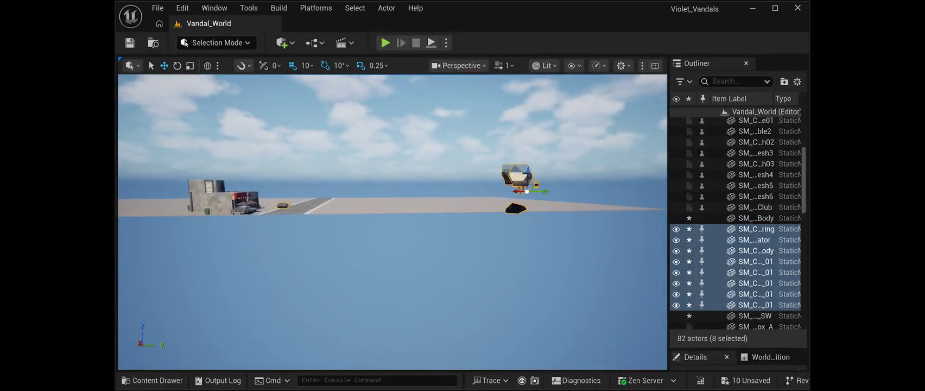
pyautogui.moveTo(504, 191)
pyautogui.mouseDown()
pyautogui.moveTo(373, 187)
pyautogui.moveTo(628, 194)
pyautogui.mouseUp()
pyautogui.moveTo(591, 235)
pyautogui.mouseDown()
pyautogui.moveTo(664, 245)
pyautogui.moveTo(374, 231)
pyautogui.mouseUp()
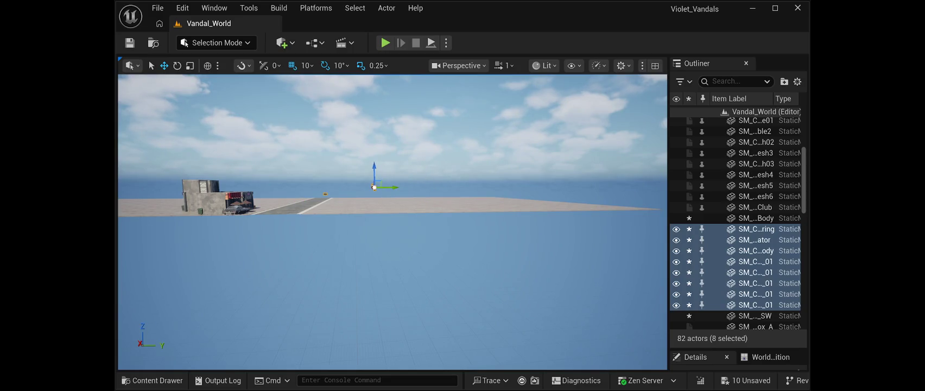
pyautogui.moveTo(373, 187)
pyautogui.mouseDown()
pyautogui.moveTo(226, 186)
pyautogui.moveTo(260, 130)
pyautogui.moveTo(264, 179)
pyautogui.moveTo(250, 216)
pyautogui.mouseUp()
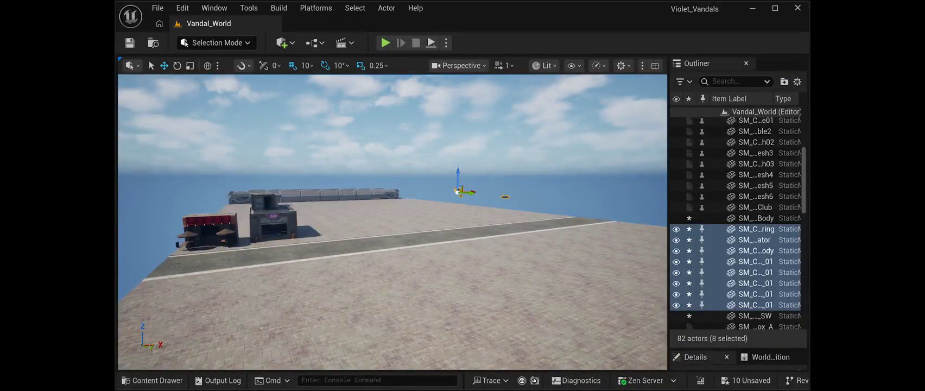
pyautogui.moveTo(459, 191)
pyautogui.mouseDown()
pyautogui.moveTo(388, 187)
pyautogui.moveTo(212, 211)
pyautogui.moveTo(145, 227)
pyautogui.moveTo(142, 246)
pyautogui.mouseUp()
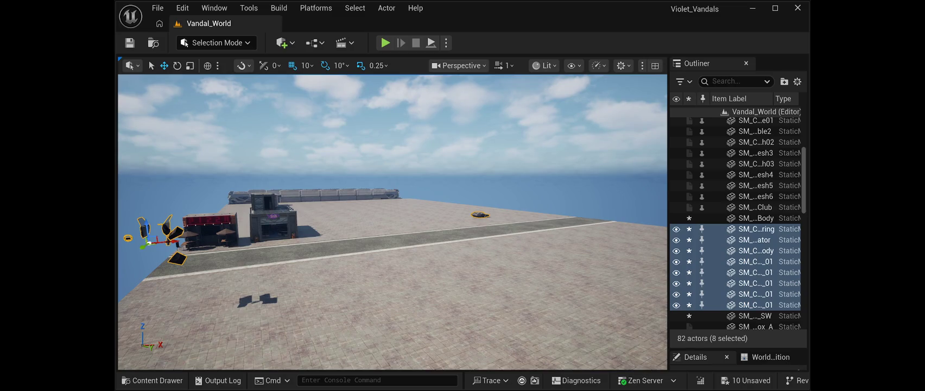
# Step: Slide the white car back along the road and nudge it into place
pyautogui.click(479, 214)
pyautogui.moveTo(479, 216)
pyautogui.mouseDown()
pyautogui.moveTo(540, 254)
pyautogui.moveTo(249, 270)
pyautogui.mouseUp()
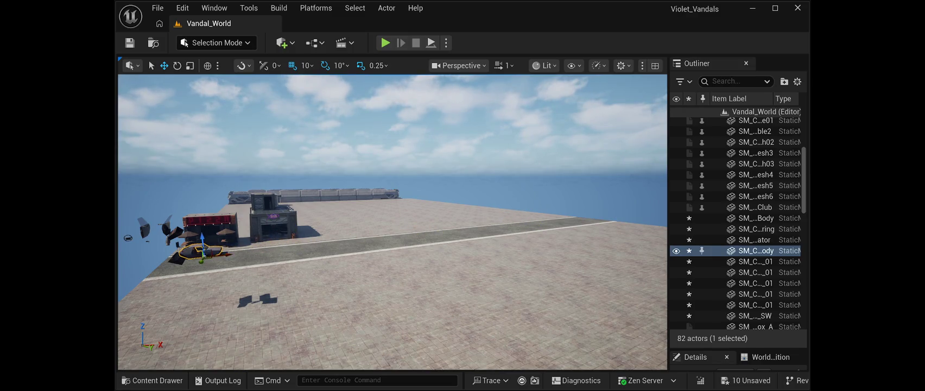
pyautogui.press('f')
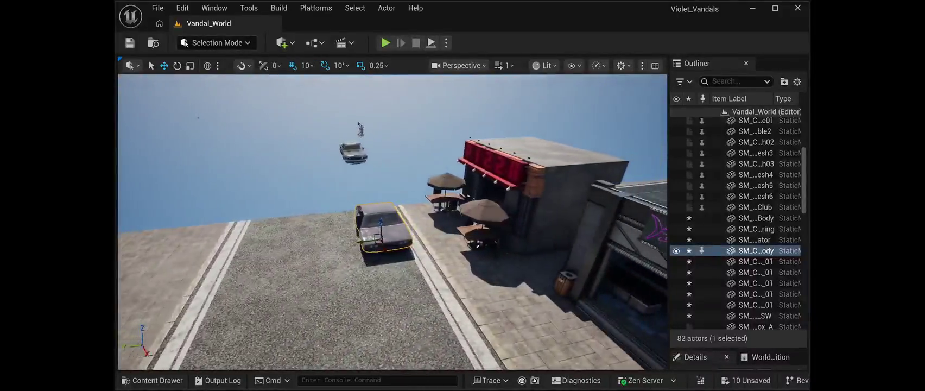
pyautogui.moveTo(356, 240); pyautogui.dragTo(379, 238)
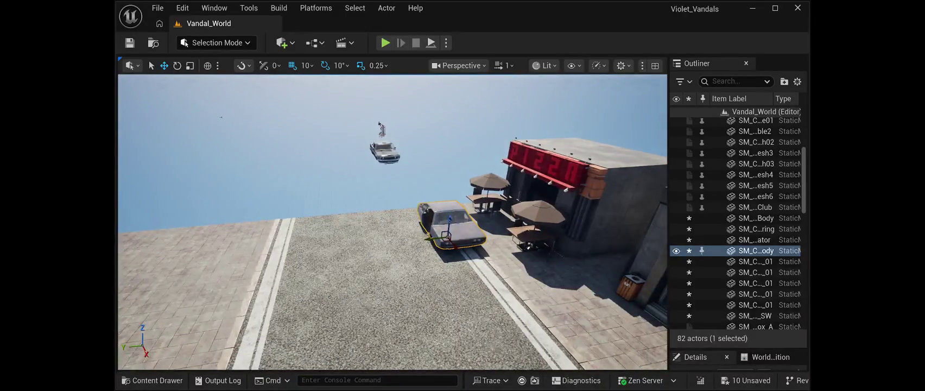
pyautogui.press('Escape')
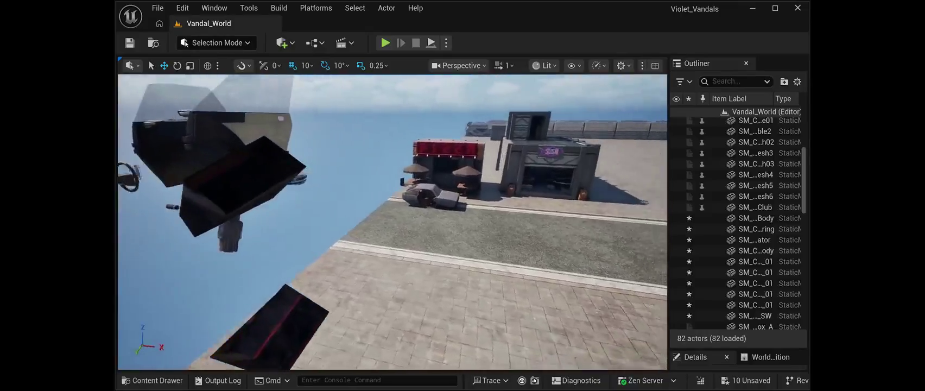
# Step: Rotate both floating door panels -90° so they face sideways like the car
pyautogui.click(285, 182)
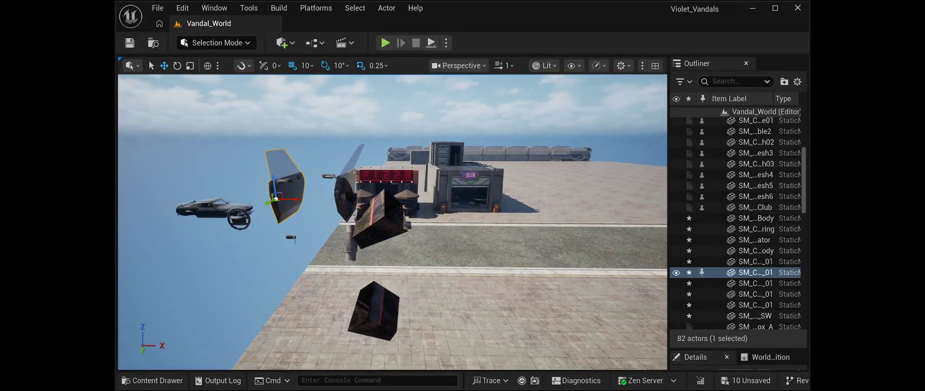
pyautogui.press('e')
pyautogui.moveTo(297, 206); pyautogui.dragTo(236, 209)
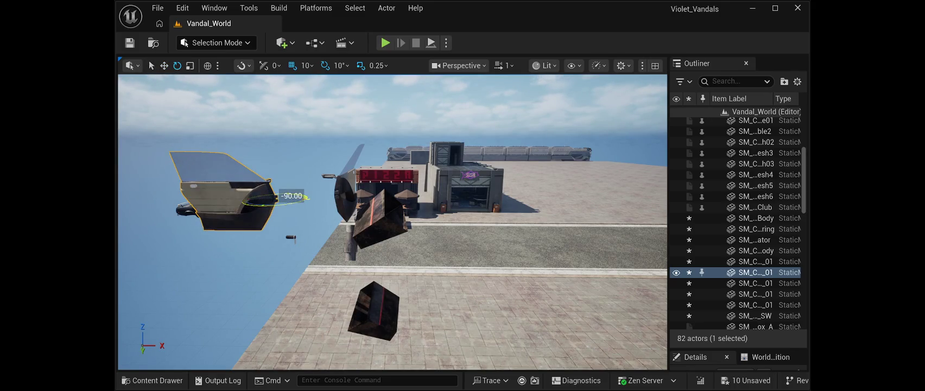
pyautogui.click(345, 193)
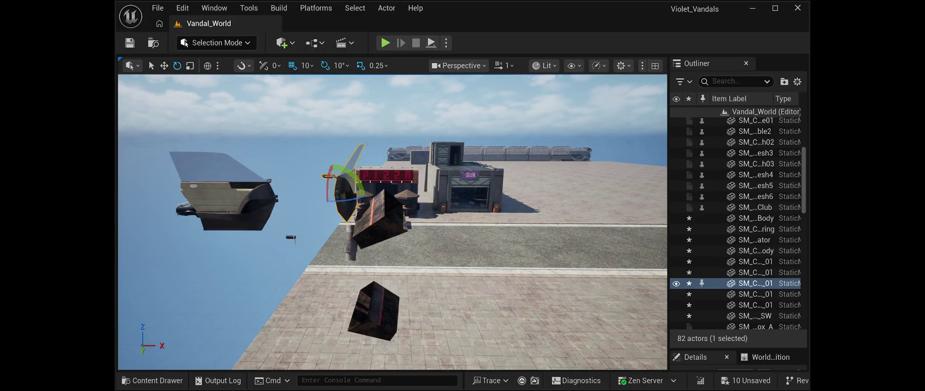
pyautogui.moveTo(347, 215); pyautogui.dragTo(255, 215)
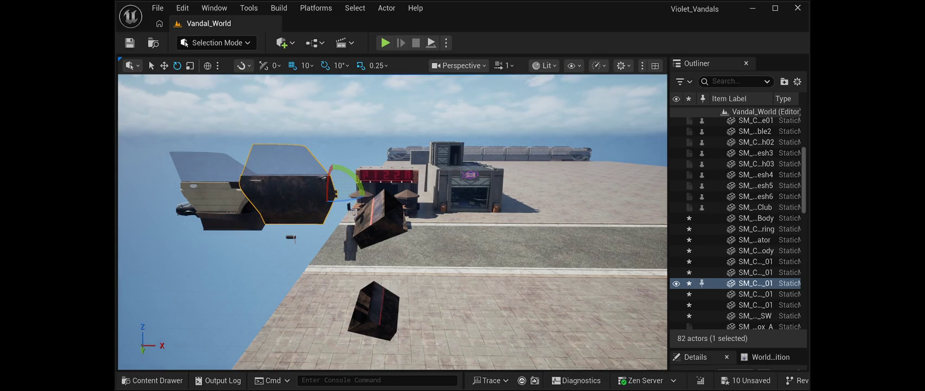
# Step: Lower one door down into the white car's side door opening
pyautogui.click(164, 65)
pyautogui.moveTo(390, 162)
pyautogui.mouseDown()
pyautogui.moveTo(355, 192)
pyautogui.moveTo(333, 192)
pyautogui.moveTo(353, 173)
pyautogui.moveTo(331, 177)
pyautogui.mouseUp()
pyautogui.moveTo(401, 162); pyautogui.dragTo(402, 331)
pyautogui.press('f')
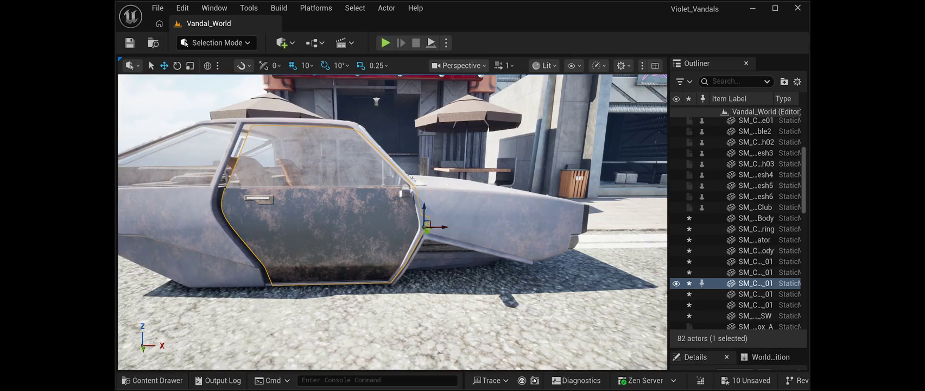
# Step: Fine-tune the right front door's location (X to 386, Y up to about 424) so it sits flush
pyautogui.moveTo(738, 349); pyautogui.dragTo(738, 170)
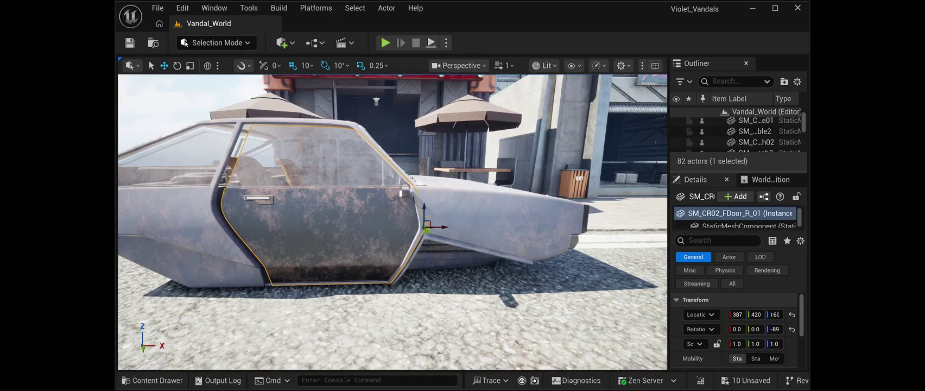
pyautogui.moveTo(737, 314); pyautogui.dragTo(733, 314)
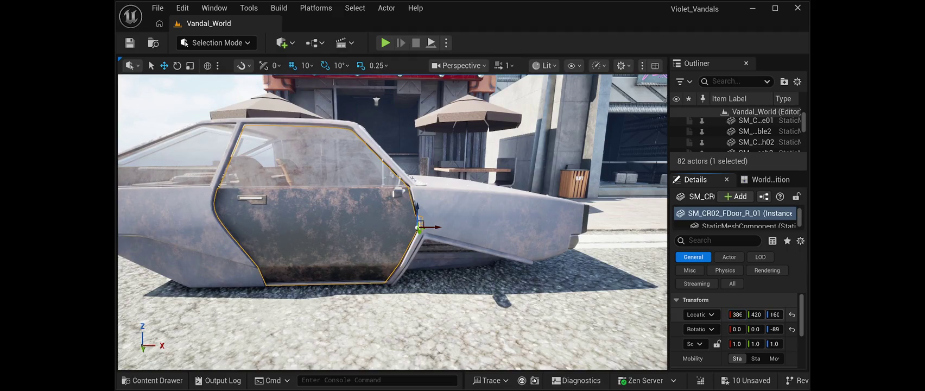
pyautogui.moveTo(755, 315); pyautogui.dragTo(775, 314)
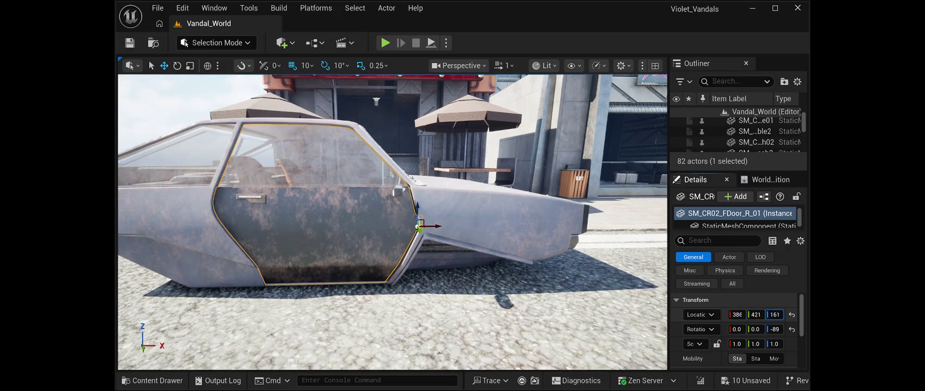
pyautogui.scroll(5, 391, 222)
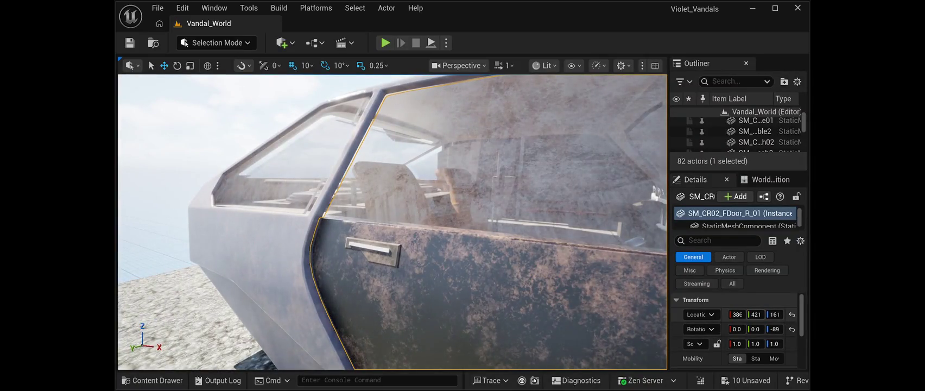
pyautogui.moveTo(756, 314); pyautogui.dragTo(764, 314)
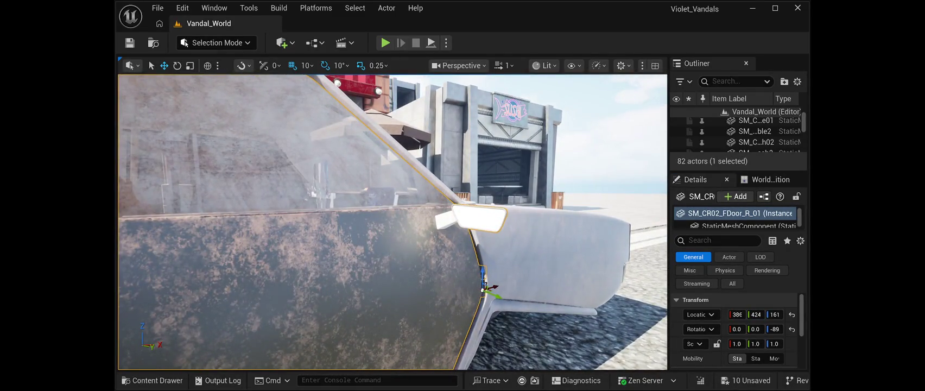
pyautogui.press('Escape')
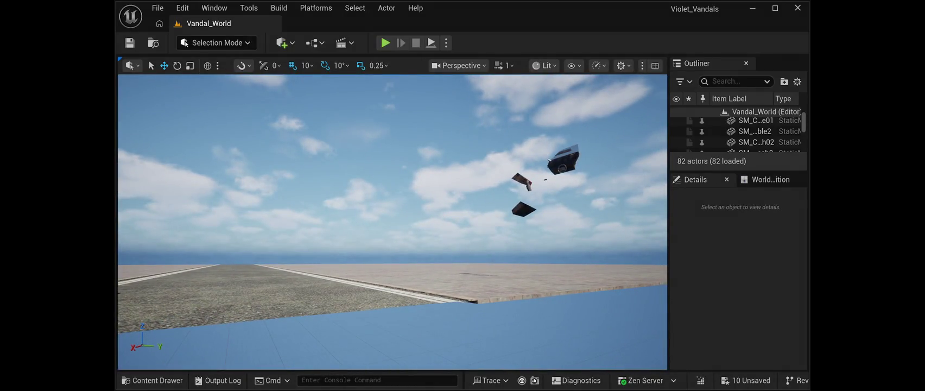
# Step: Bring the floating left front door down from the sky to just above the car
pyautogui.click(565, 160)
pyautogui.moveTo(547, 165); pyautogui.dragTo(554, 219)
pyautogui.moveTo(564, 163); pyautogui.dragTo(559, 250)
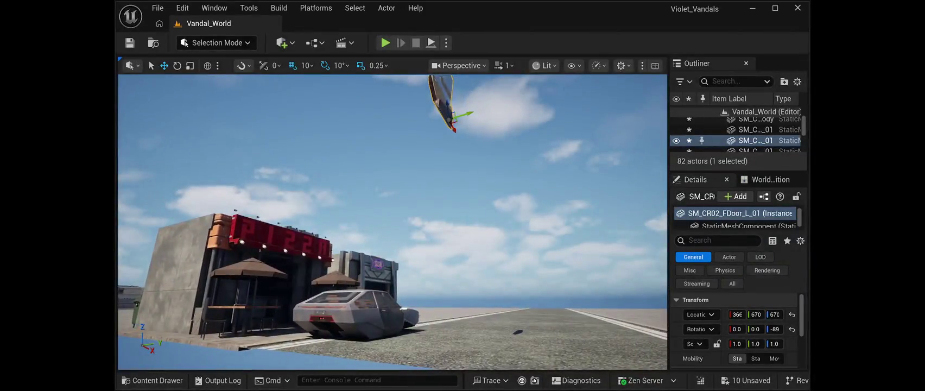
pyautogui.moveTo(449, 118)
pyautogui.mouseDown()
pyautogui.moveTo(318, 151)
pyautogui.moveTo(304, 192)
pyautogui.moveTo(299, 287)
pyautogui.mouseUp()
pyautogui.scroll(3, 391, 218)
pyautogui.moveTo(392, 222)
pyautogui.mouseDown()
pyautogui.moveTo(402, 196)
pyautogui.moveTo(429, 185)
pyautogui.moveTo(388, 201)
pyautogui.mouseUp()
# Step: Fit the left door into the car's left side opening and check the fit from the front
pyautogui.moveTo(594, 267)
pyautogui.mouseDown()
pyautogui.moveTo(203, 266)
pyautogui.moveTo(273, 227)
pyautogui.moveTo(203, 224)
pyautogui.mouseUp()
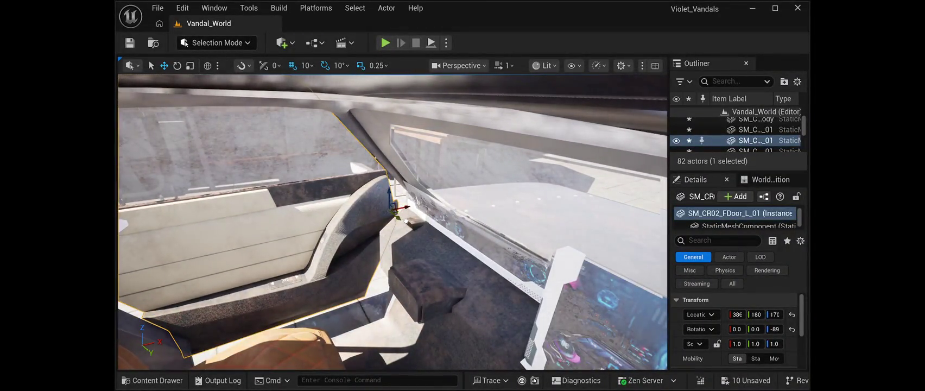
pyautogui.moveTo(398, 216); pyautogui.dragTo(404, 220)
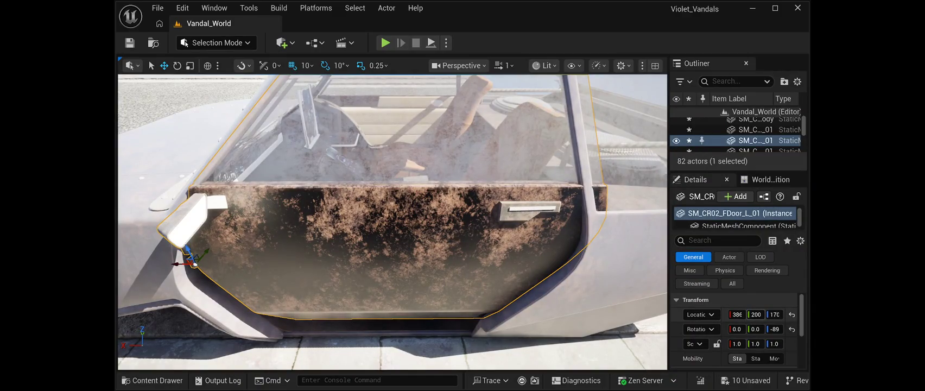
pyautogui.moveTo(774, 314); pyautogui.dragTo(744, 314)
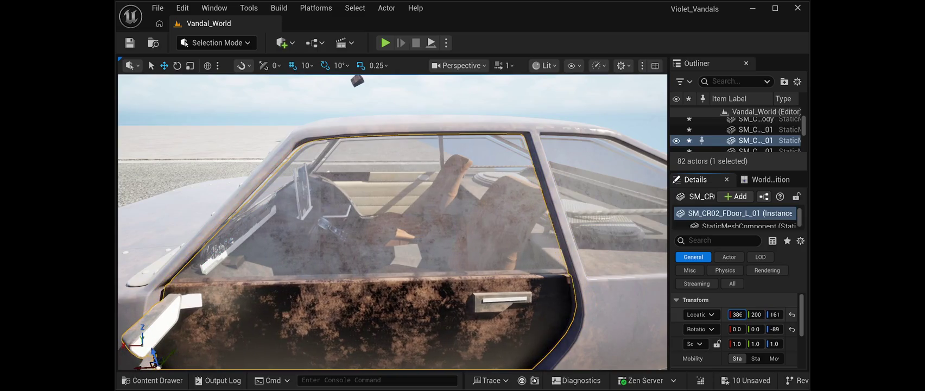
pyautogui.moveTo(391, 217)
pyautogui.mouseDown()
pyautogui.moveTo(434, 206)
pyautogui.moveTo(435, 238)
pyautogui.moveTo(363, 239)
pyautogui.mouseUp()
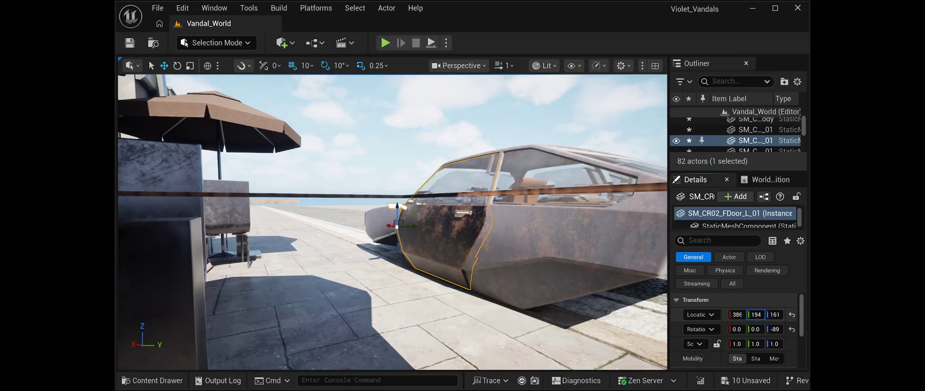
pyautogui.moveTo(364, 239); pyautogui.dragTo(298, 239)
pyautogui.press('Escape')
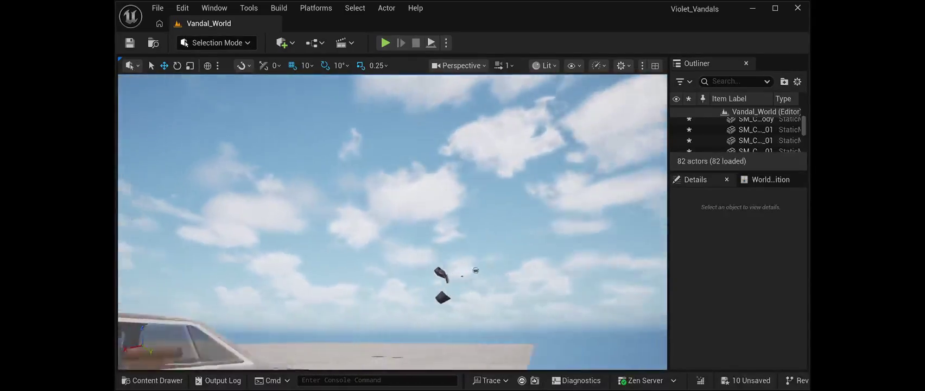
pyautogui.moveTo(392, 222); pyautogui.dragTo(384, 239)
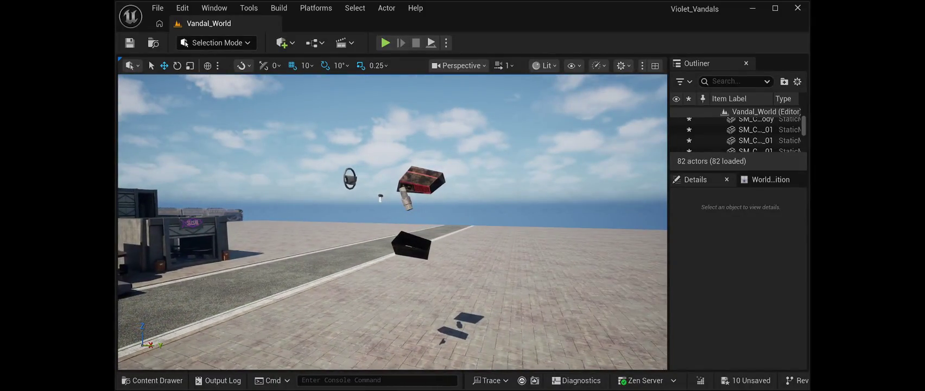
# Step: Move the floating steering wheel over into the grey car
pyautogui.click(350, 178)
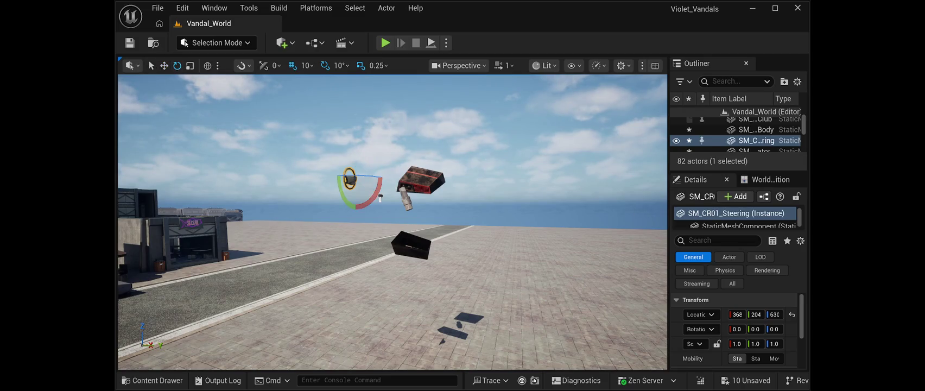
pyautogui.moveTo(380, 198); pyautogui.dragTo(380, 198)
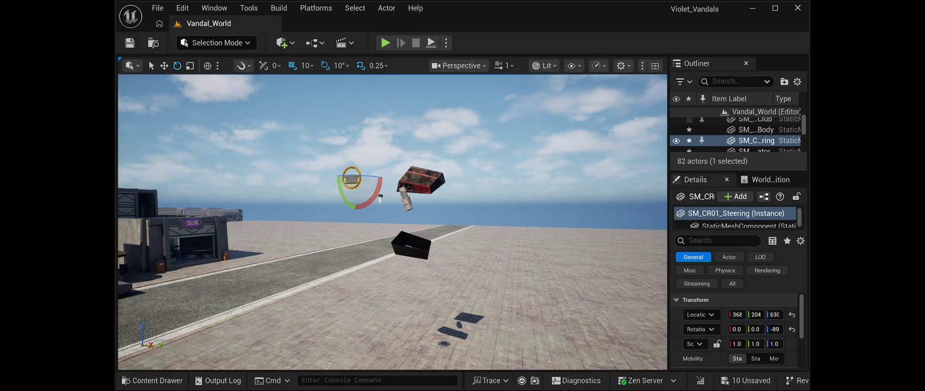
pyautogui.press('w')
pyautogui.moveTo(369, 178); pyautogui.dragTo(180, 179)
pyautogui.moveTo(271, 245); pyautogui.dragTo(185, 245)
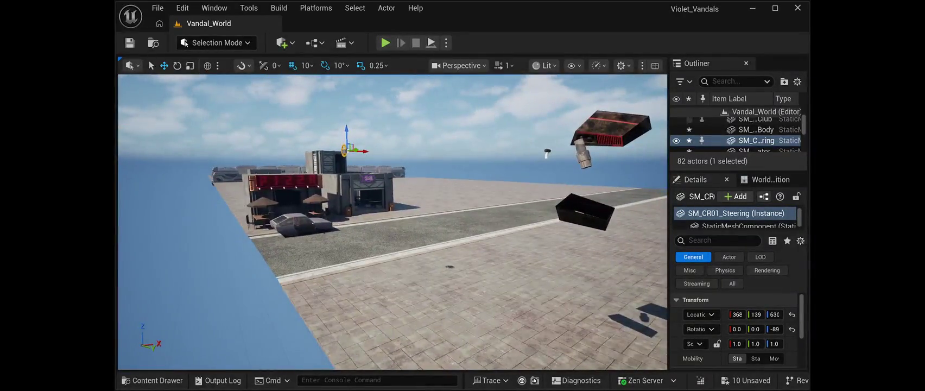
pyautogui.moveTo(335, 147)
pyautogui.mouseDown()
pyautogui.moveTo(306, 147)
pyautogui.moveTo(320, 146)
pyautogui.mouseUp()
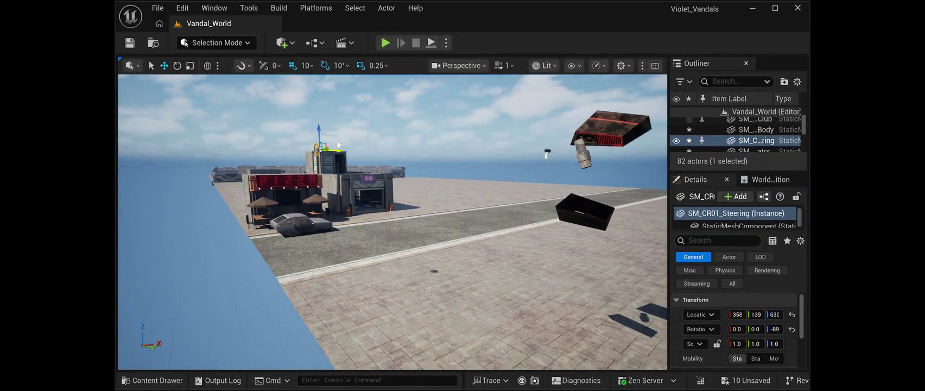
pyautogui.moveTo(391, 218)
pyautogui.mouseDown()
pyautogui.moveTo(390, 179)
pyautogui.moveTo(391, 244)
pyautogui.moveTo(373, 260)
pyautogui.mouseUp()
pyautogui.moveTo(622, 167)
pyautogui.mouseDown()
pyautogui.moveTo(322, 175)
pyautogui.moveTo(335, 243)
pyautogui.moveTo(343, 231)
pyautogui.mouseUp()
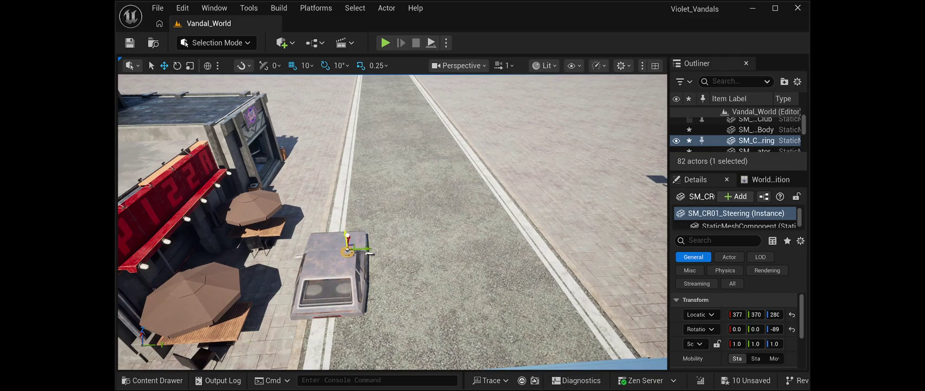
pyautogui.press('f')
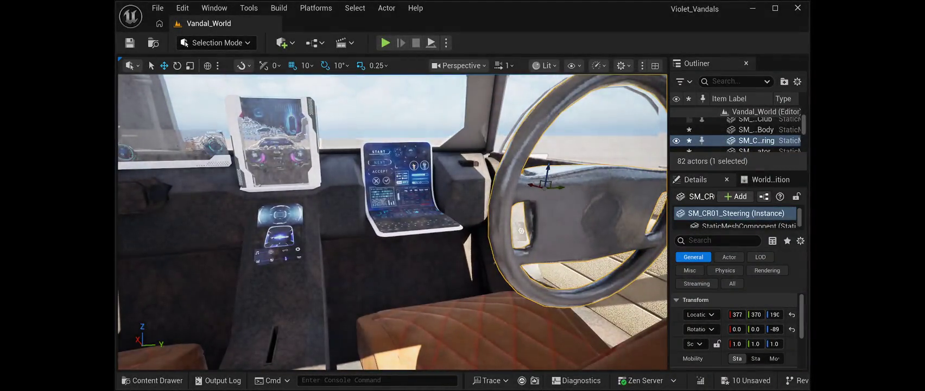
# Step: Position the steering wheel in front of the driver's seat and lower it slightly
pyautogui.moveTo(559, 186); pyautogui.dragTo(125, 185)
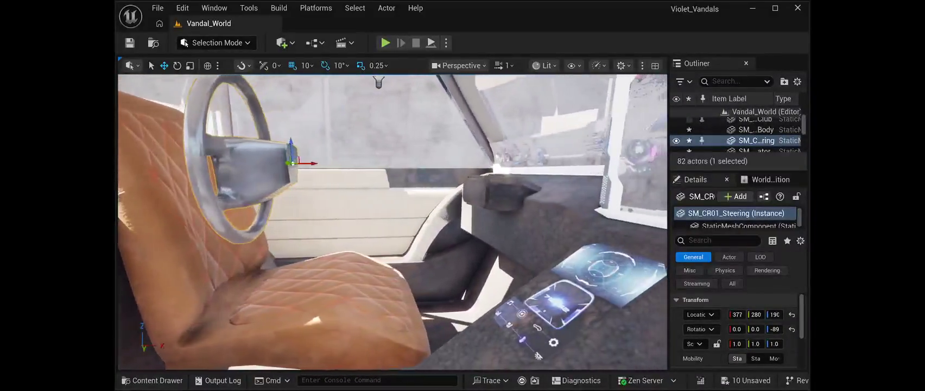
pyautogui.moveTo(286, 166)
pyautogui.mouseDown()
pyautogui.moveTo(271, 165)
pyautogui.moveTo(464, 170)
pyautogui.mouseUp()
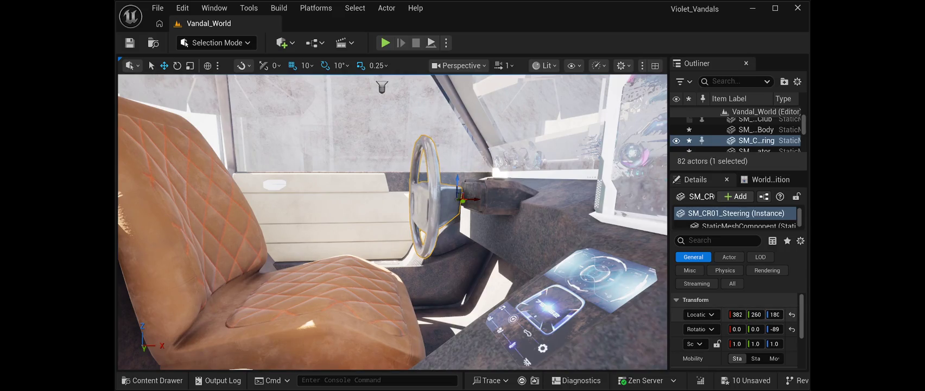
pyautogui.moveTo(391, 217)
pyautogui.mouseDown()
pyautogui.moveTo(391, 147)
pyautogui.moveTo(402, 195)
pyautogui.moveTo(391, 163)
pyautogui.mouseUp()
pyautogui.press('f')
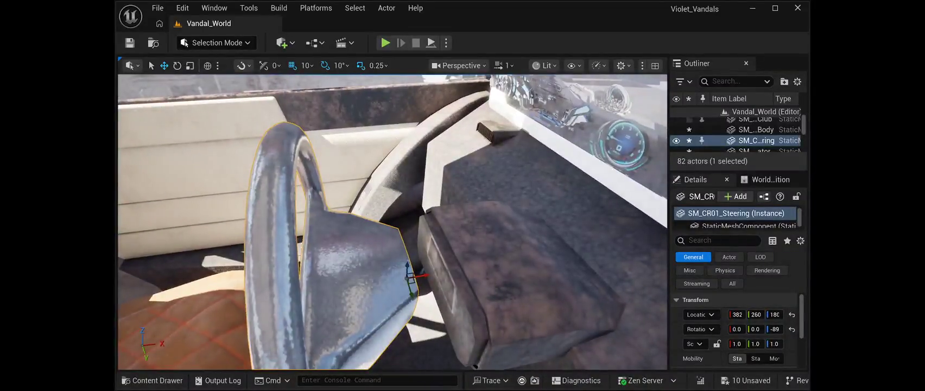
pyautogui.moveTo(775, 314); pyautogui.dragTo(740, 314)
pyautogui.press('f')
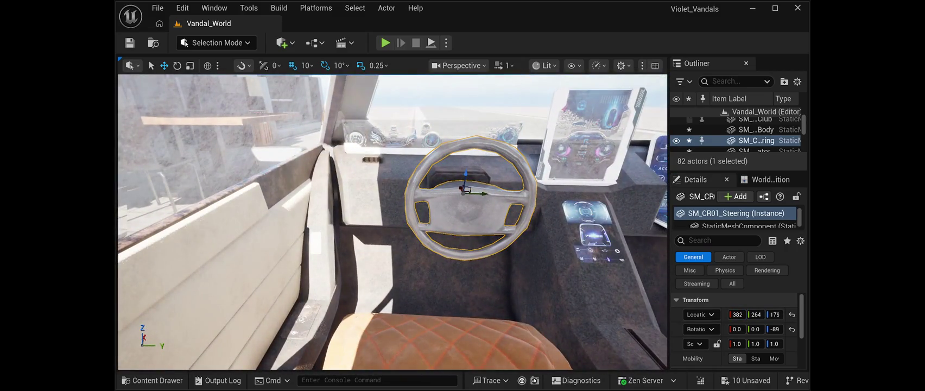
# Step: Tilt the steering wheel back 20° and save the level
pyautogui.press('e')
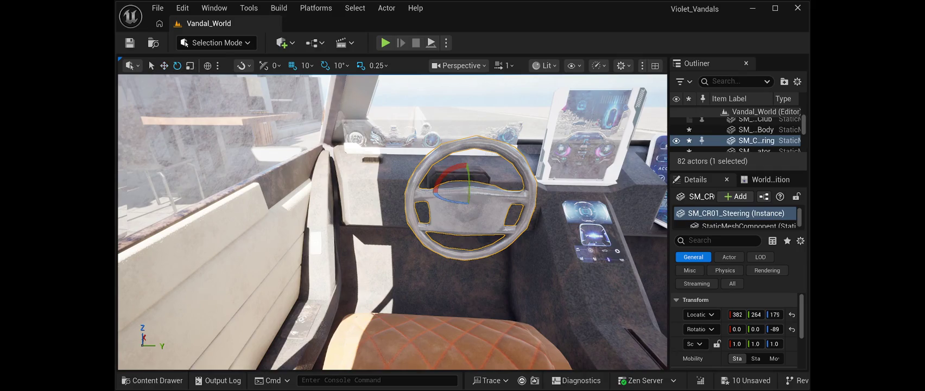
pyautogui.moveTo(466, 179); pyautogui.dragTo(466, 241)
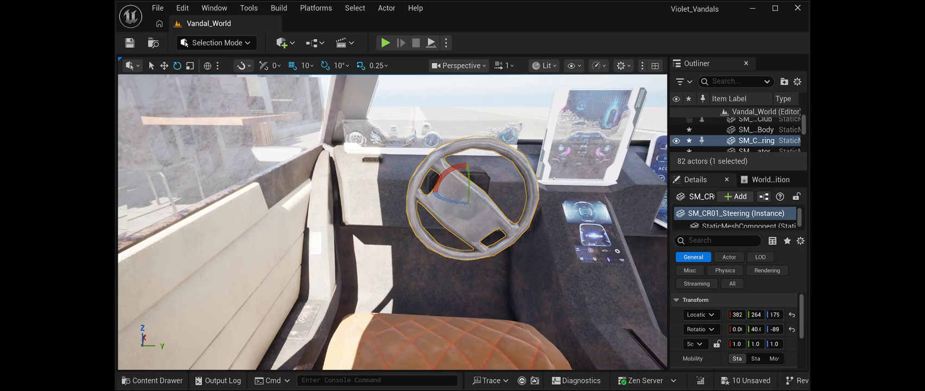
pyautogui.hotkey('ctrl', 's')
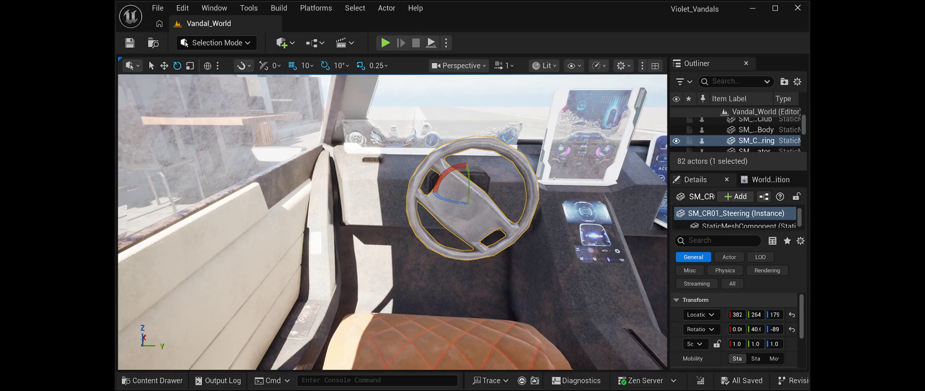
pyautogui.press('s')
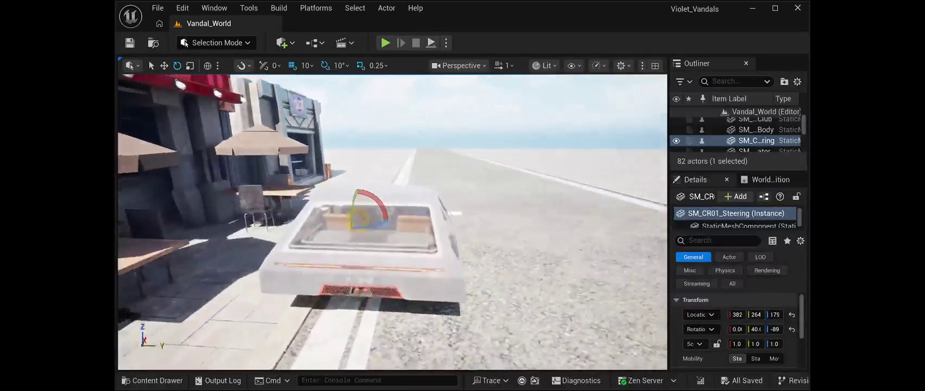
# Step: Fly the view from the car to the floating parts and select the accelerator pedal
pyautogui.press('Escape')
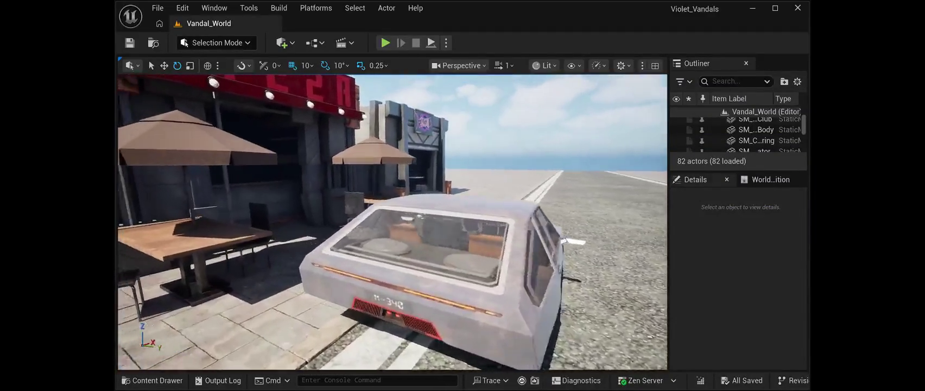
pyautogui.press('w')
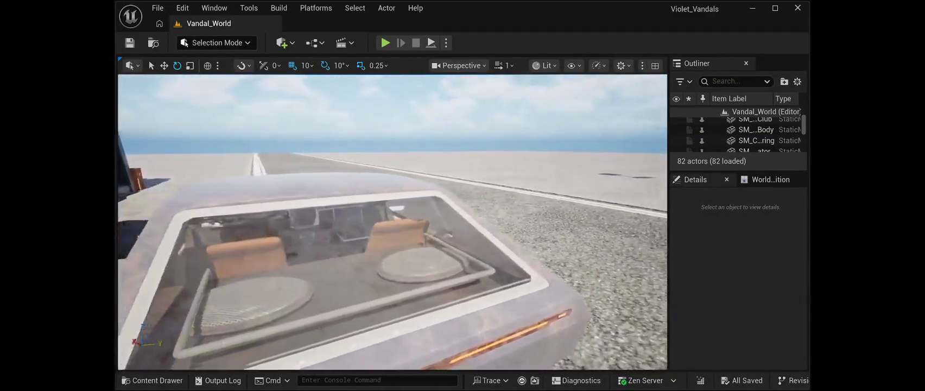
pyautogui.press('a')
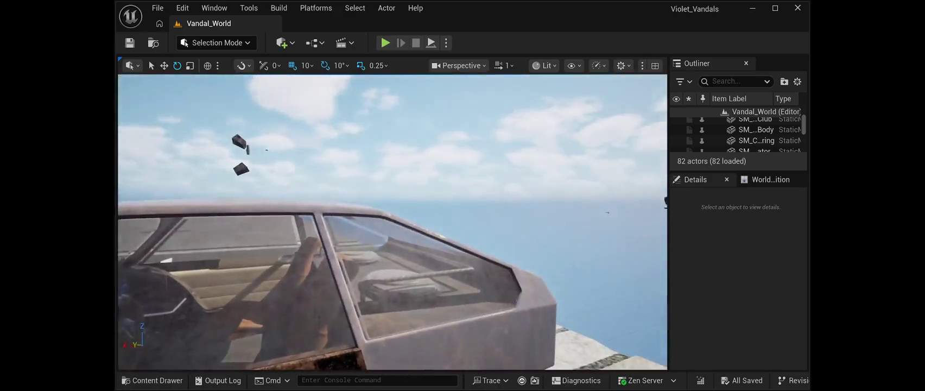
pyautogui.press('s')
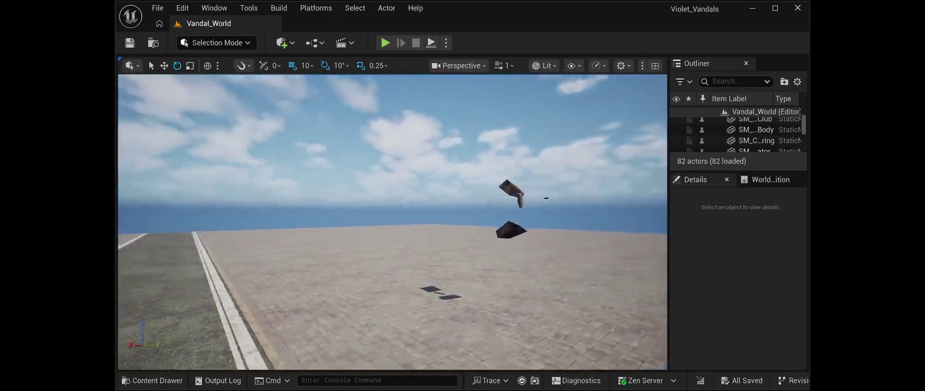
pyautogui.press('w')
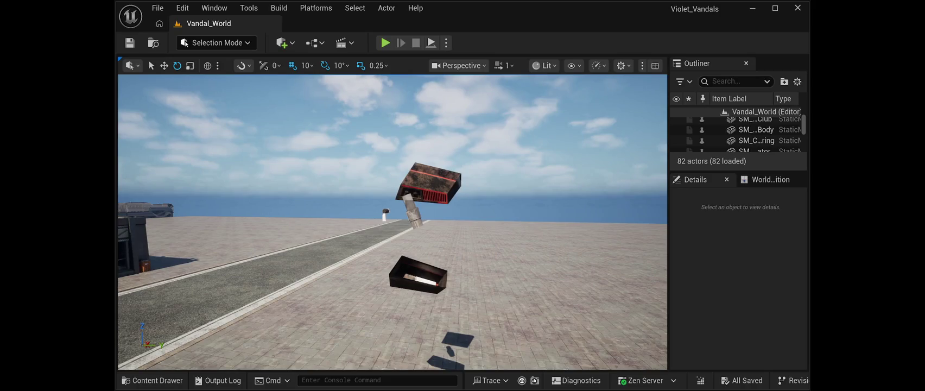
pyautogui.click(385, 214)
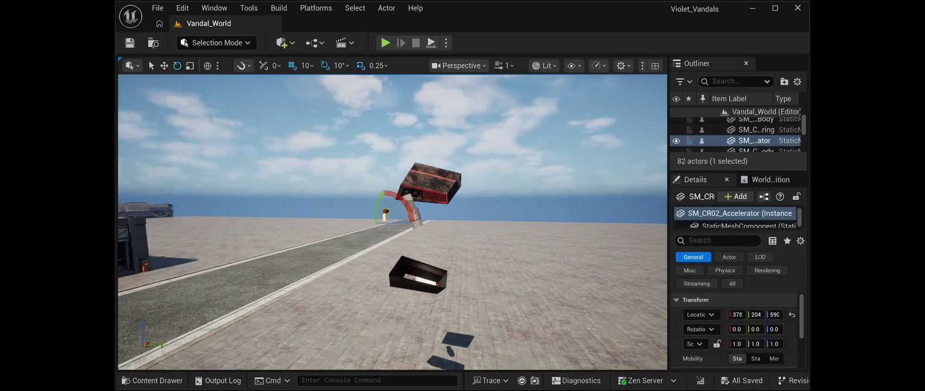
# Step: Carry the accelerator over the car and snap it down into the cabin with End
pyautogui.moveTo(392, 222)
pyautogui.mouseDown()
pyautogui.moveTo(325, 222)
pyautogui.moveTo(391, 217)
pyautogui.mouseUp()
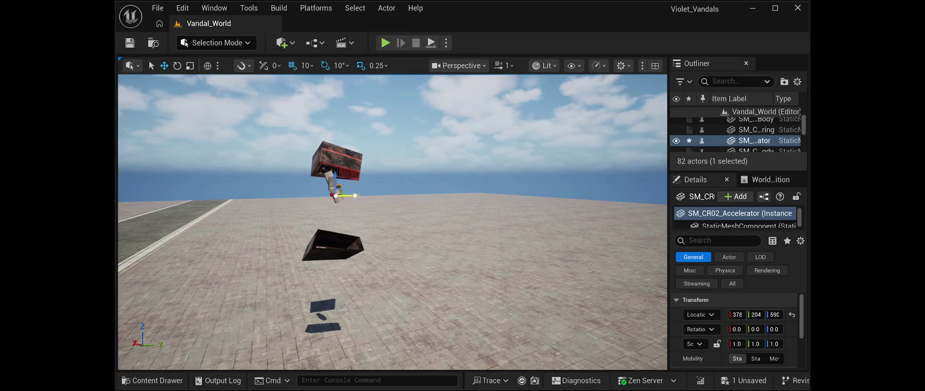
pyautogui.moveTo(391, 223)
pyautogui.mouseDown()
pyautogui.moveTo(321, 217)
pyautogui.moveTo(342, 224)
pyautogui.mouseUp()
pyautogui.moveTo(619, 184); pyautogui.dragTo(203, 195)
pyautogui.moveTo(261, 124); pyautogui.dragTo(169, 124)
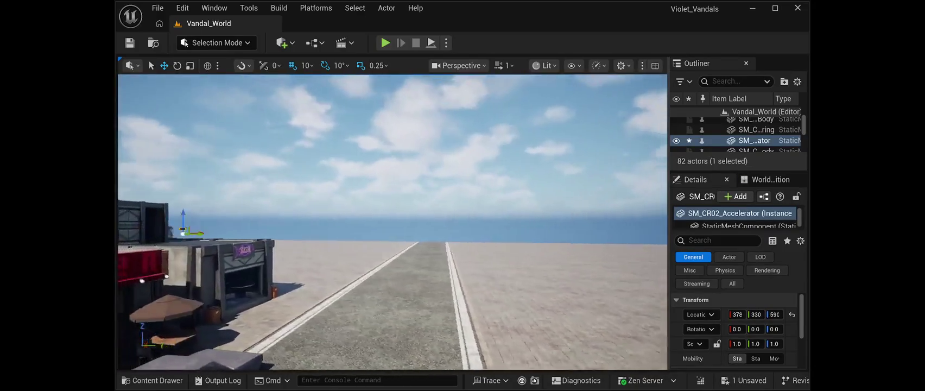
pyautogui.press('End')
pyautogui.press('End')
pyautogui.press('f')
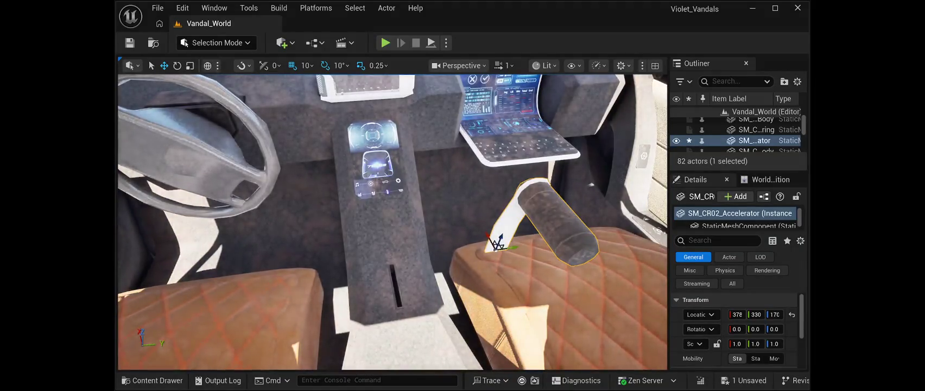
# Step: Rotate the accelerator pedal 90° and slide it off the seat onto the centre console
pyautogui.press('e')
pyautogui.moveTo(478, 260)
pyautogui.mouseDown()
pyautogui.moveTo(489, 238)
pyautogui.moveTo(512, 234)
pyautogui.moveTo(523, 248)
pyautogui.mouseUp()
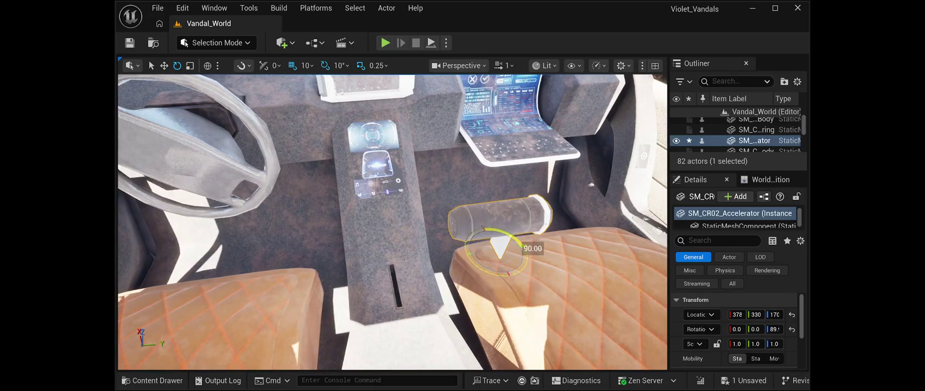
pyautogui.press('w')
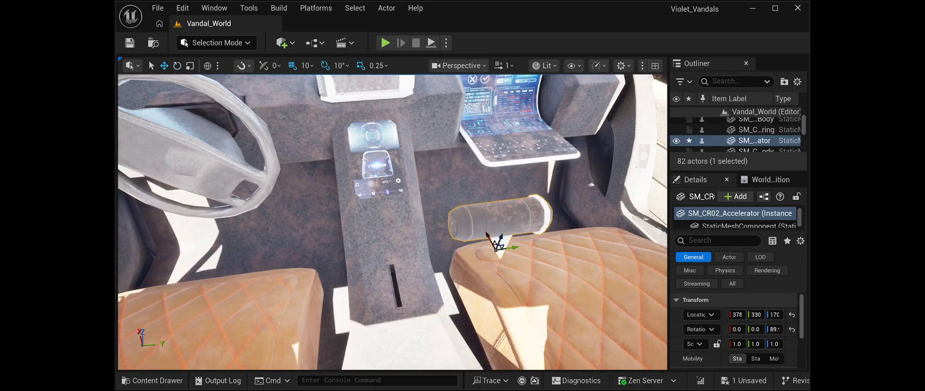
pyautogui.moveTo(511, 247); pyautogui.dragTo(433, 254)
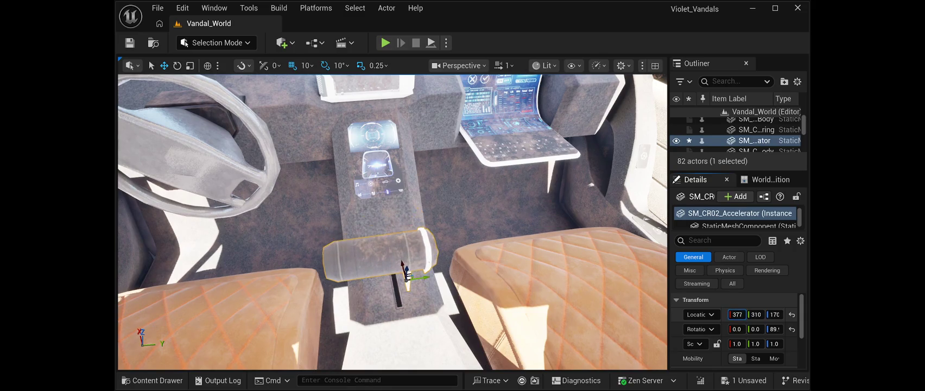
pyautogui.moveTo(402, 260)
pyautogui.mouseDown()
pyautogui.moveTo(380, 255)
pyautogui.moveTo(374, 190)
pyautogui.moveTo(390, 260)
pyautogui.moveTo(386, 326)
pyautogui.moveTo(386, 250)
pyautogui.mouseUp()
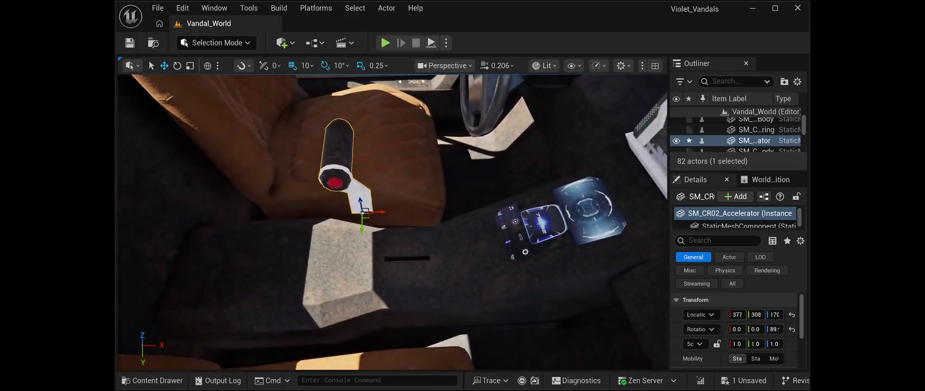
pyautogui.moveTo(774, 314); pyautogui.dragTo(759, 315)
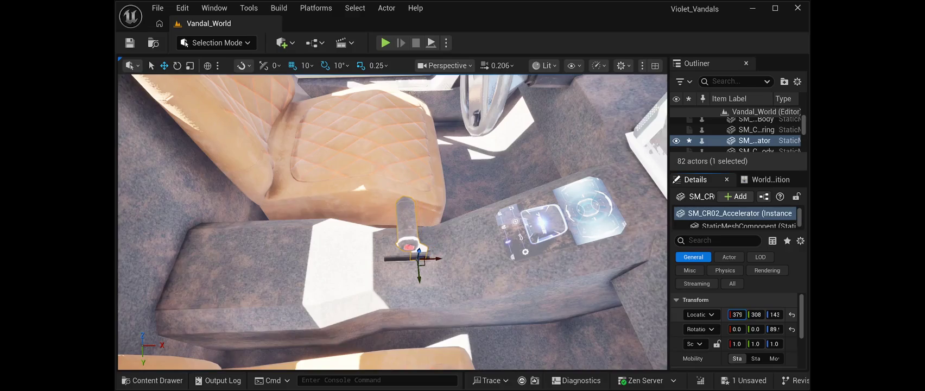
pyautogui.moveTo(392, 222)
pyautogui.mouseDown()
pyautogui.moveTo(392, 184)
pyautogui.moveTo(392, 206)
pyautogui.mouseUp()
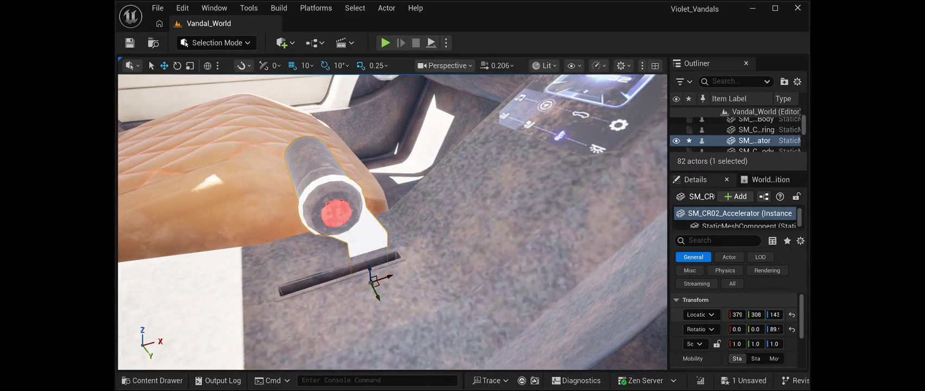
pyautogui.moveTo(378, 295)
pyautogui.mouseDown()
pyautogui.moveTo(383, 307)
pyautogui.moveTo(374, 245)
pyautogui.moveTo(374, 264)
pyautogui.mouseUp()
pyautogui.press('f')
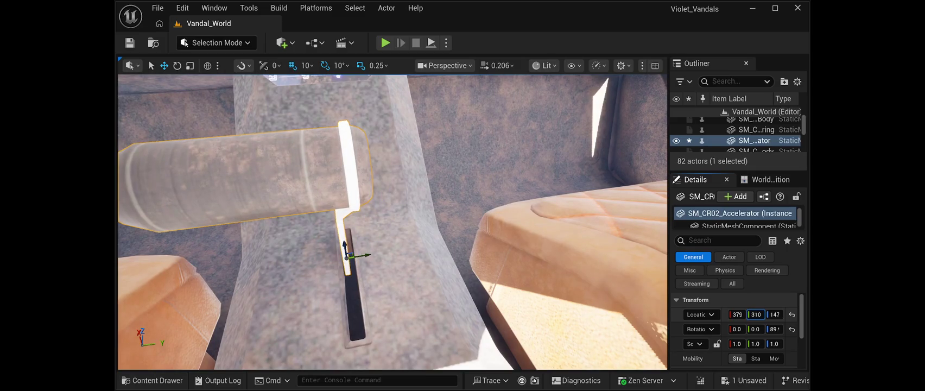
# Step: Set the pedal's Location Y to 310 in Details and save the level
pyautogui.click(755, 315)
pyautogui.write('3')
pyautogui.write('0')
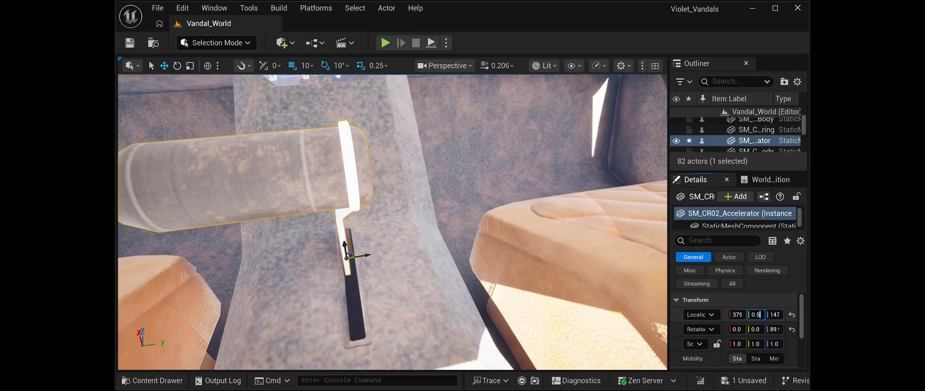
pyautogui.press('Return')
pyautogui.press('f')
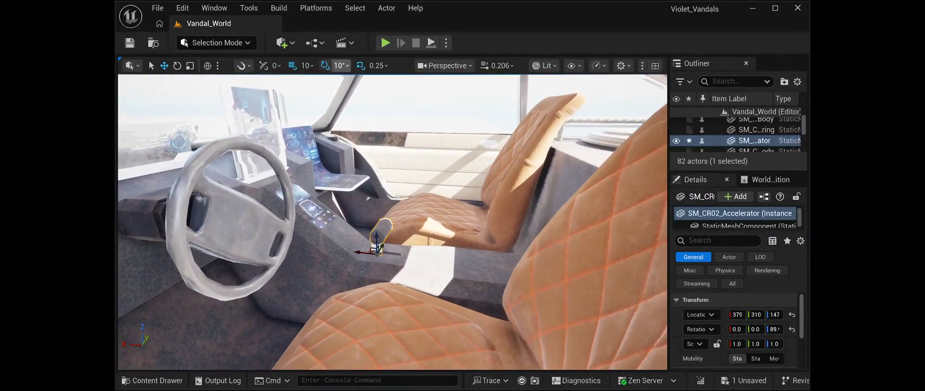
pyautogui.hotkey('ctrl', 's')
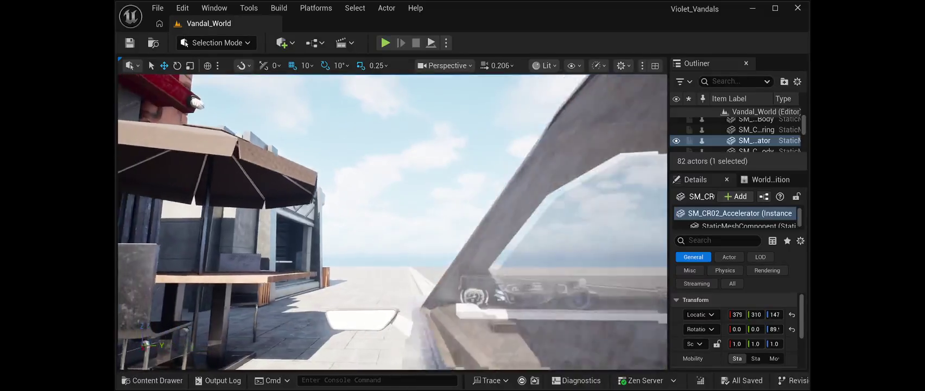
pyautogui.press('Escape')
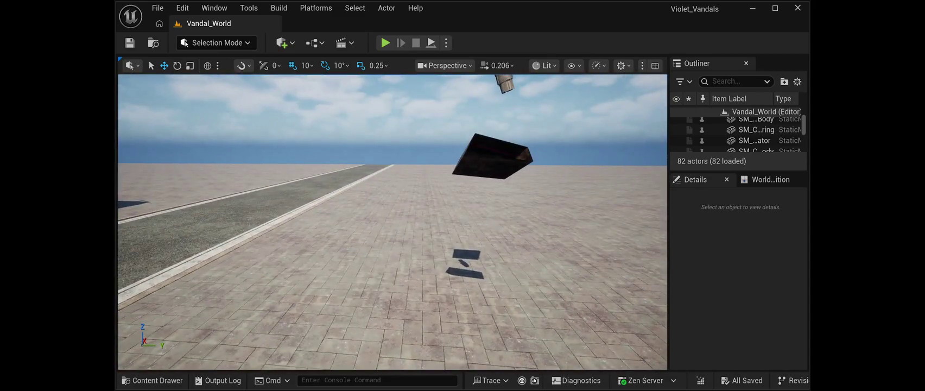
# Step: Move SM_CR02_Hover_L_01 along Y and down onto the road beside the grey car
pyautogui.click(491, 157)
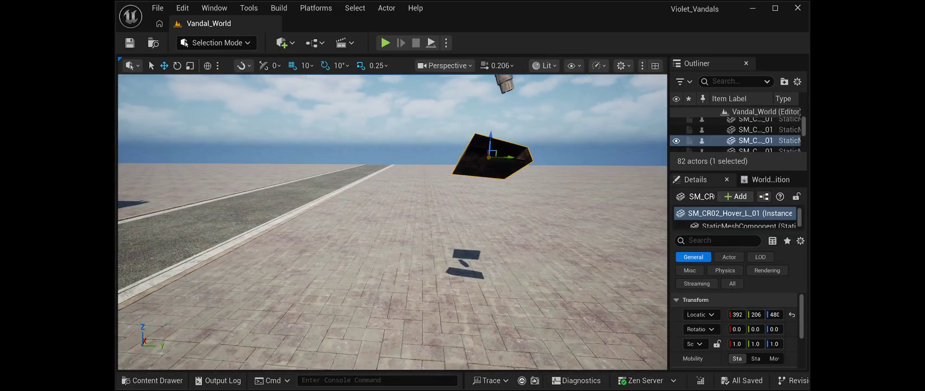
pyautogui.moveTo(508, 166); pyautogui.dragTo(231, 166)
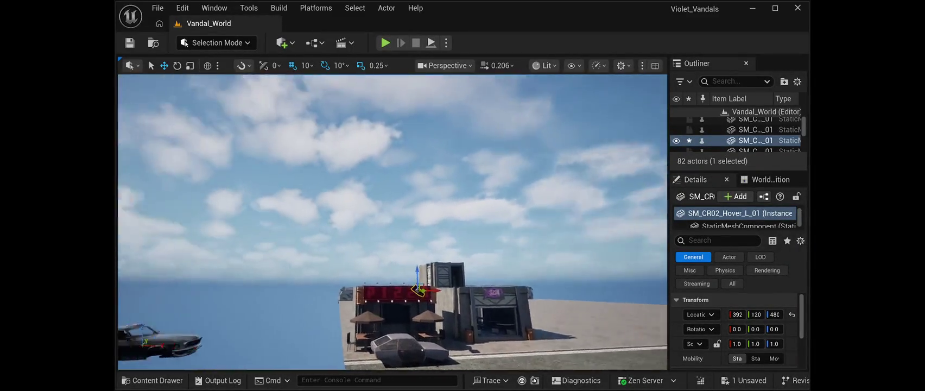
pyautogui.scroll(5, 344, 360)
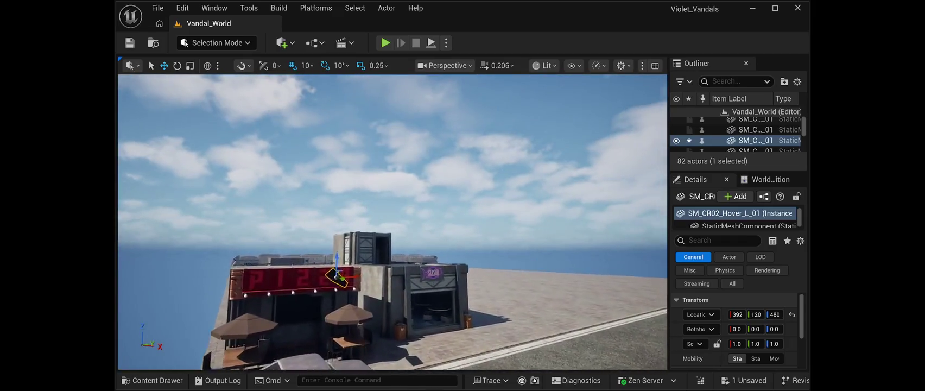
pyautogui.scroll(5, 392, 223)
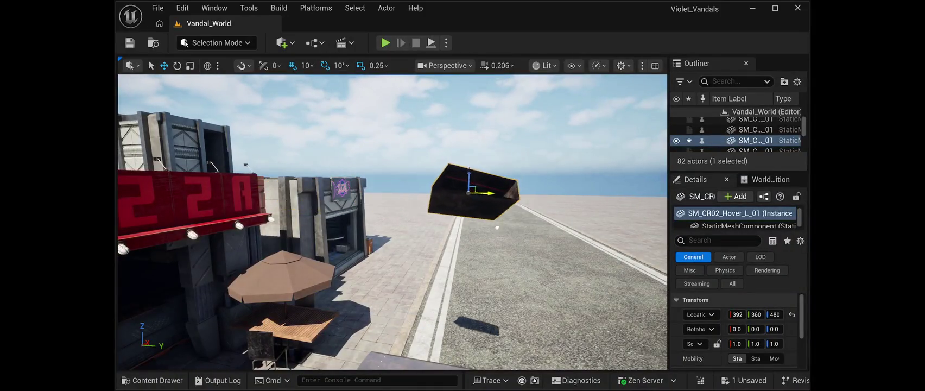
pyautogui.moveTo(392, 222)
pyautogui.mouseDown()
pyautogui.moveTo(255, 212)
pyautogui.moveTo(203, 221)
pyautogui.moveTo(225, 210)
pyautogui.mouseUp()
pyautogui.moveTo(462, 127); pyautogui.dragTo(447, 257)
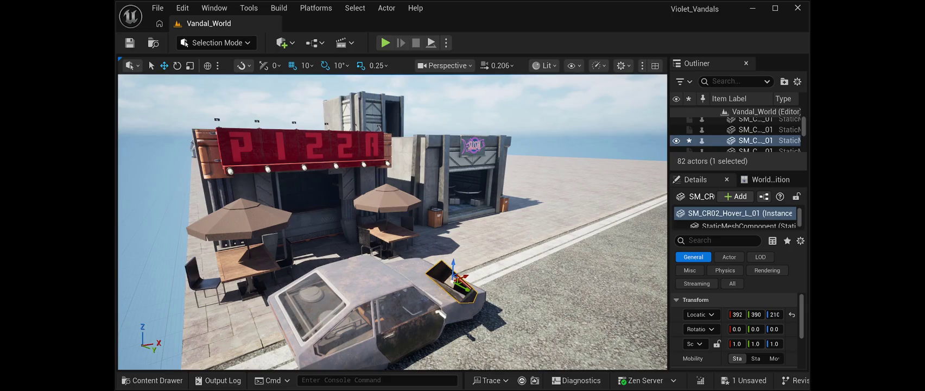
pyautogui.moveTo(508, 311); pyautogui.dragTo(545, 329)
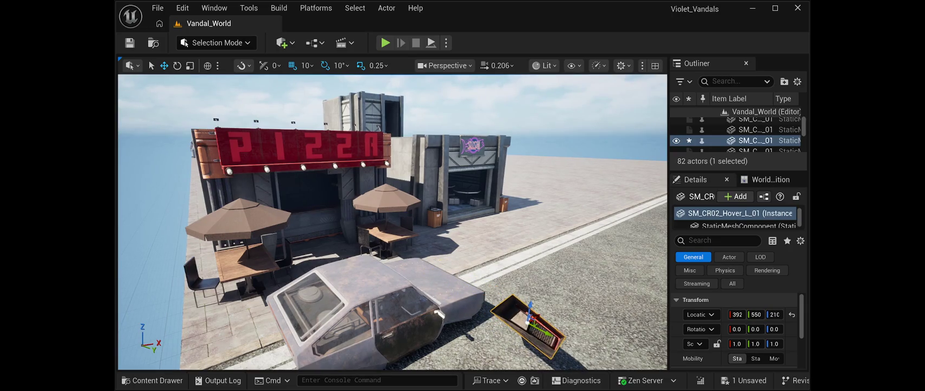
pyautogui.press('f')
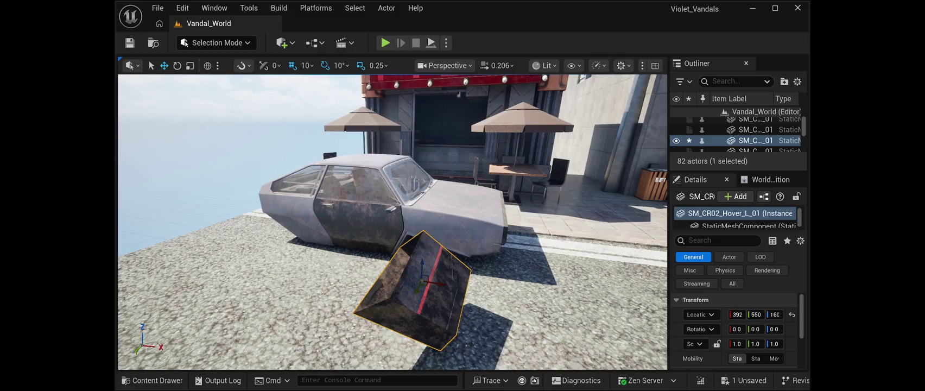
# Step: Turn SM_CR02_Hover_L_01 on its Z ring until Rotation Z reads about 279
pyautogui.press('e')
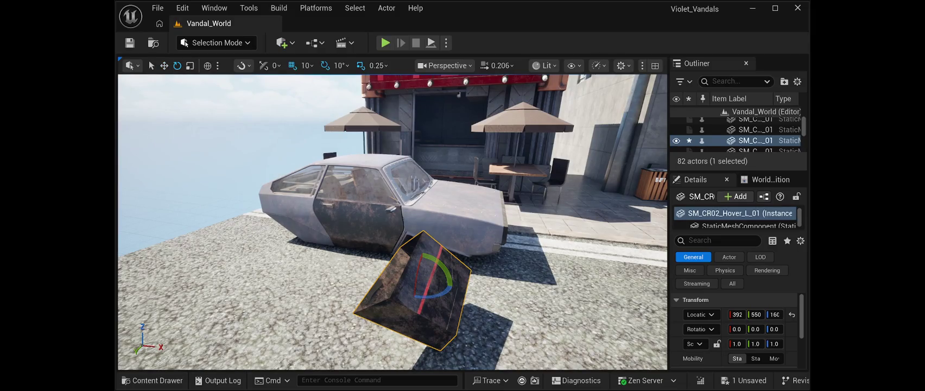
pyautogui.moveTo(437, 293); pyautogui.dragTo(448, 304)
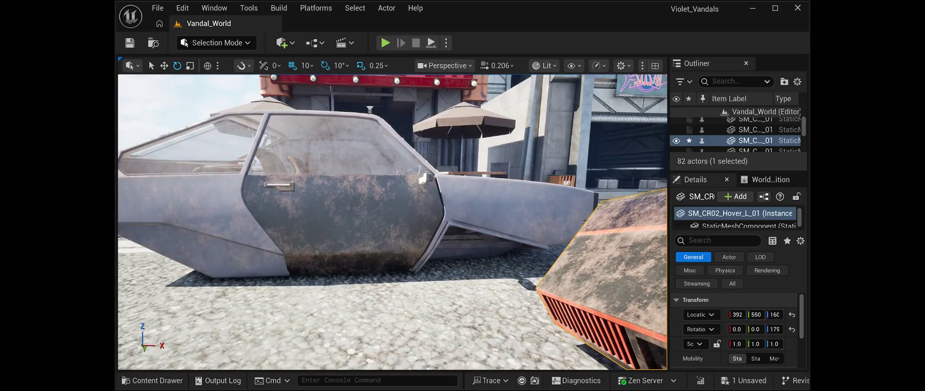
pyautogui.click(342, 217)
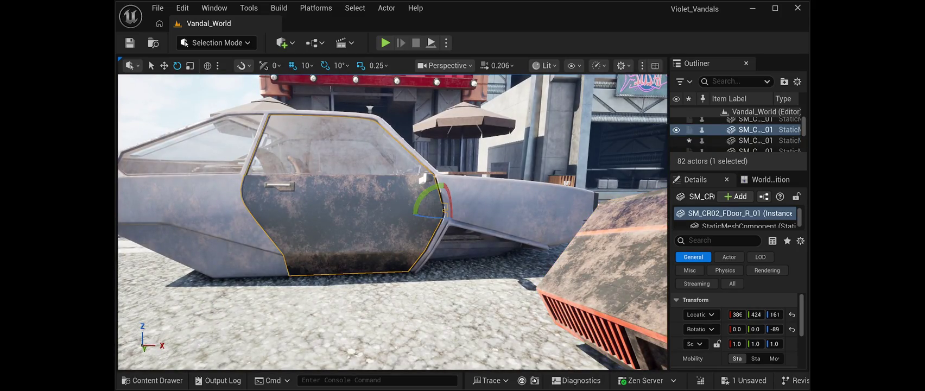
pyautogui.click(426, 178)
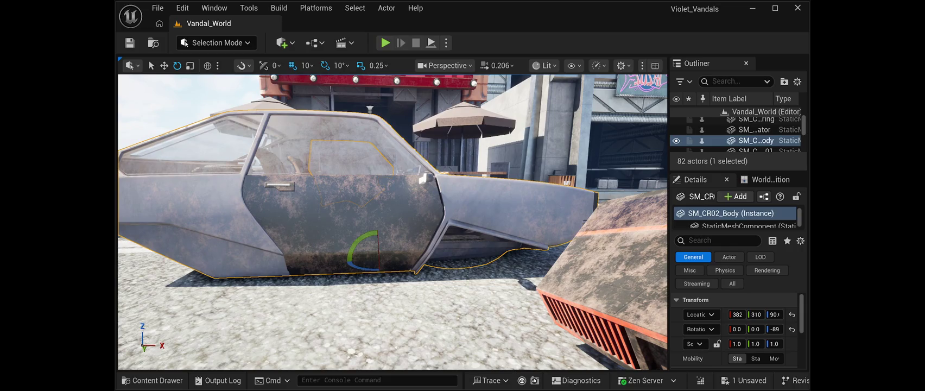
pyautogui.click(597, 271)
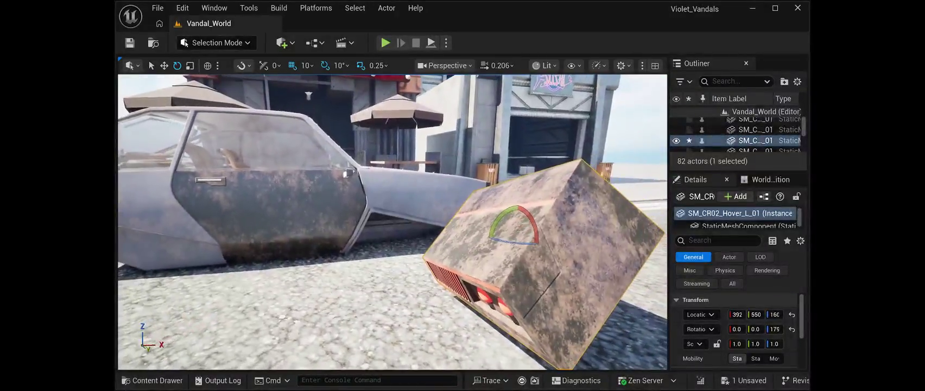
pyautogui.moveTo(508, 242); pyautogui.dragTo(423, 242)
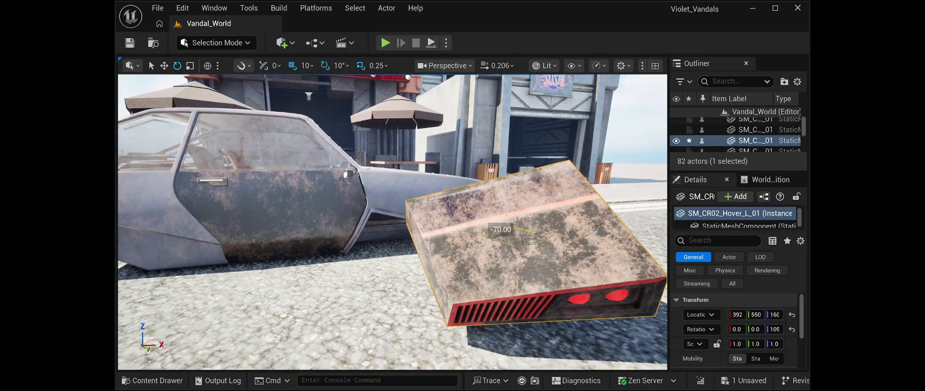
pyautogui.moveTo(423, 242)
pyautogui.mouseDown()
pyautogui.moveTo(537, 244)
pyautogui.moveTo(538, 196)
pyautogui.moveTo(537, 219)
pyautogui.moveTo(548, 214)
pyautogui.mouseUp()
# Step: Bring the right hover pod down from the sky onto the road, shifting the left pod along
pyautogui.click(456, 193)
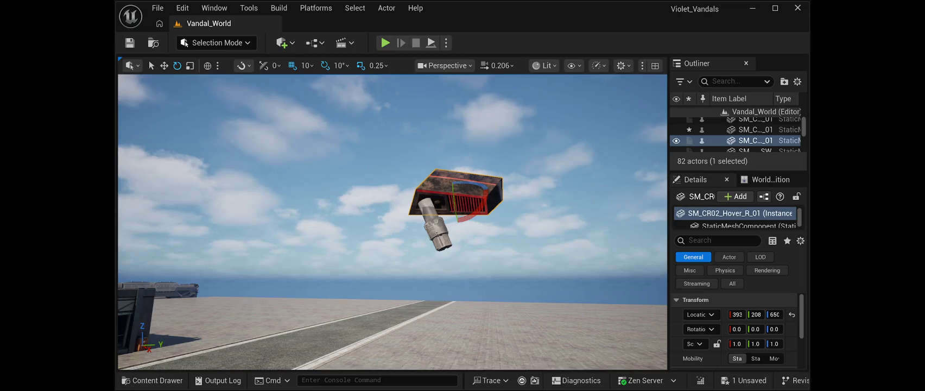
pyautogui.press('w')
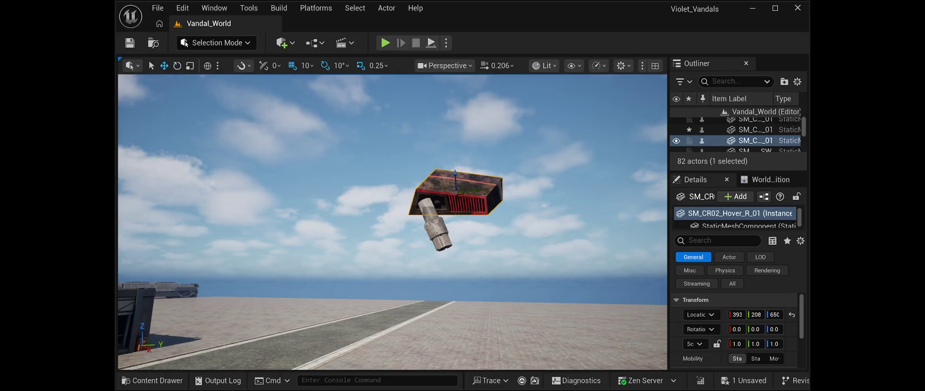
pyautogui.moveTo(477, 191)
pyautogui.mouseDown()
pyautogui.moveTo(168, 217)
pyautogui.moveTo(185, 245)
pyautogui.moveTo(195, 244)
pyautogui.mouseUp()
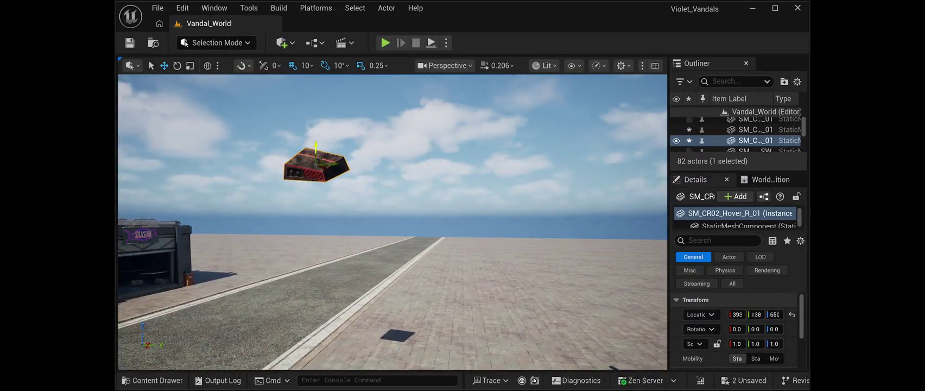
pyautogui.moveTo(331, 164)
pyautogui.mouseDown()
pyautogui.moveTo(163, 174)
pyautogui.moveTo(298, 266)
pyautogui.mouseUp()
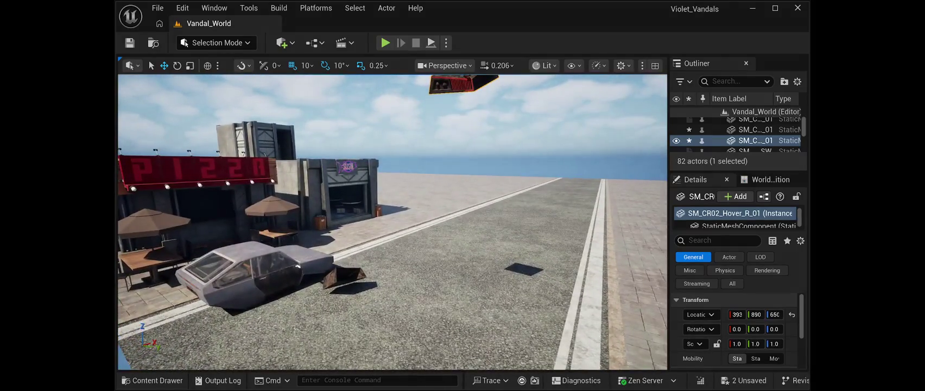
pyautogui.click(342, 274)
pyautogui.moveTo(343, 276)
pyautogui.mouseDown()
pyautogui.moveTo(502, 233)
pyautogui.moveTo(482, 244)
pyautogui.mouseUp()
pyautogui.doubleClick(754, 140)
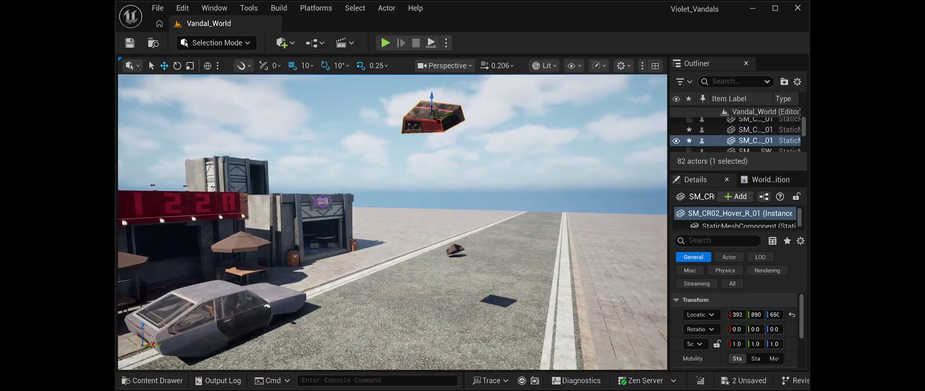
pyautogui.moveTo(432, 103)
pyautogui.mouseDown()
pyautogui.moveTo(382, 272)
pyautogui.moveTo(381, 307)
pyautogui.mouseUp()
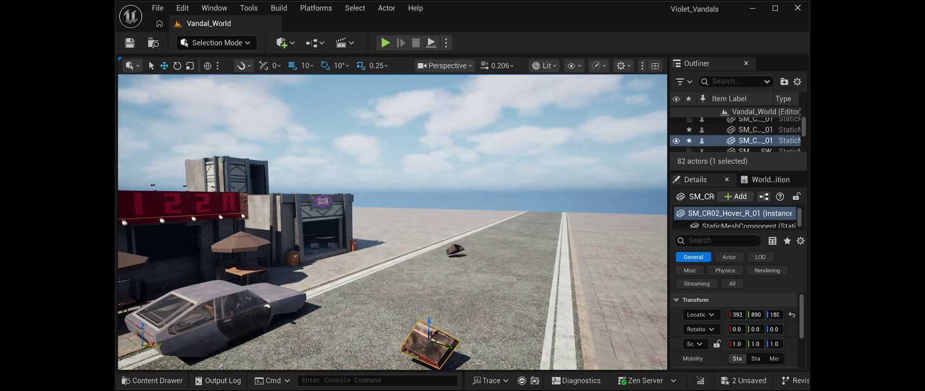
# Step: Rotate the right hover pod -90° on Z and move it up beside the grey car
pyautogui.press('e')
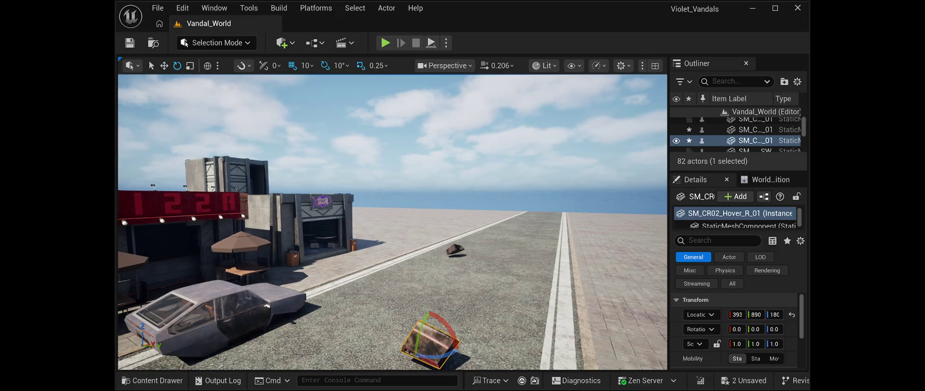
pyautogui.moveTo(434, 354); pyautogui.dragTo(395, 347)
pyautogui.press('w')
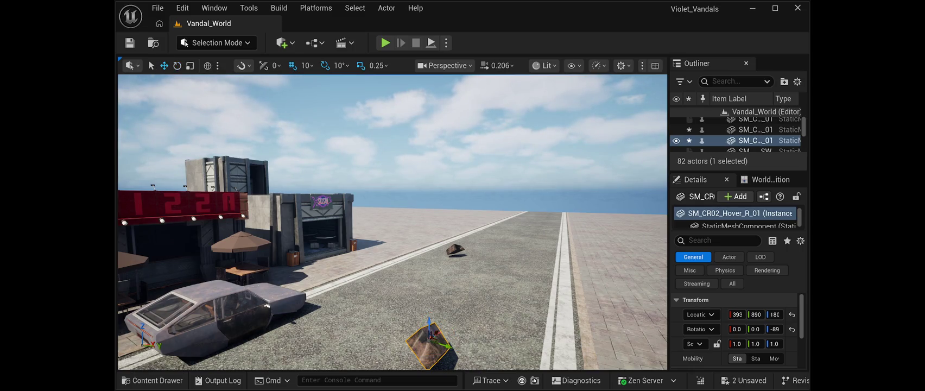
pyautogui.moveTo(445, 346)
pyautogui.mouseDown()
pyautogui.moveTo(328, 311)
pyautogui.moveTo(288, 287)
pyautogui.moveTo(255, 247)
pyautogui.moveTo(355, 225)
pyautogui.moveTo(355, 242)
pyautogui.mouseUp()
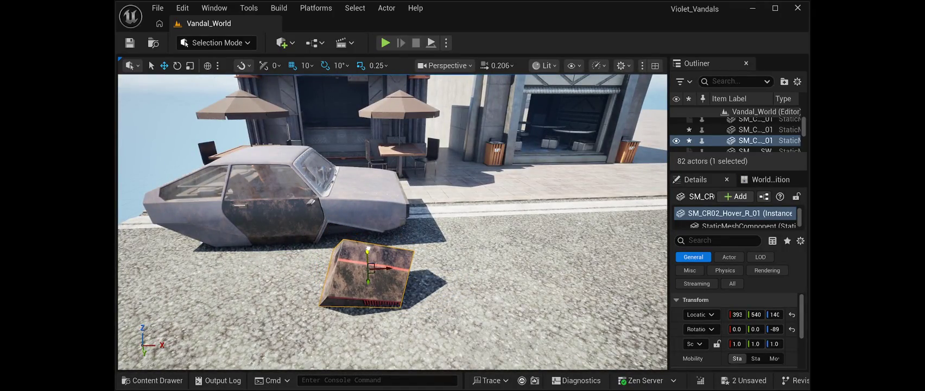
pyautogui.moveTo(355, 241)
pyautogui.mouseDown()
pyautogui.moveTo(347, 261)
pyautogui.moveTo(287, 258)
pyautogui.moveTo(261, 241)
pyautogui.mouseUp()
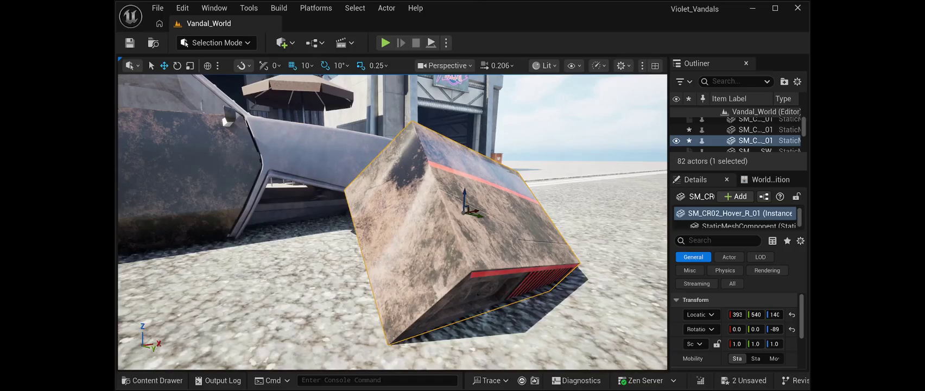
# Step: Slide the right hover pod along Y into the car's front wheel well
pyautogui.moveTo(470, 215)
pyautogui.mouseDown()
pyautogui.moveTo(340, 194)
pyautogui.moveTo(345, 185)
pyautogui.mouseUp()
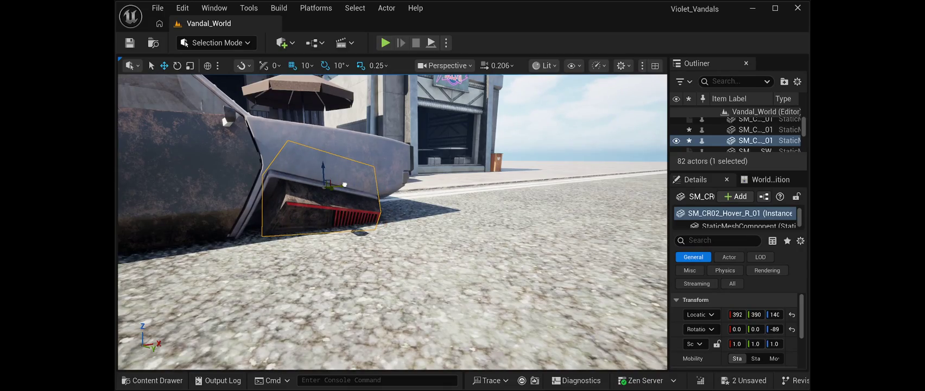
pyautogui.press('f')
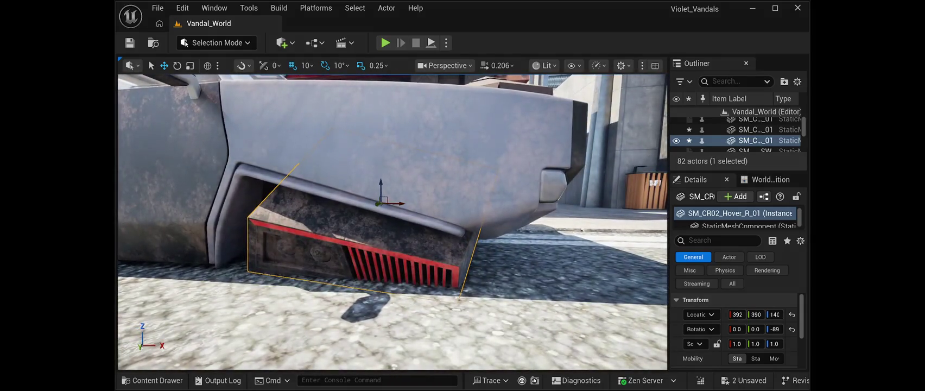
pyautogui.moveTo(401, 204); pyautogui.dragTo(390, 201)
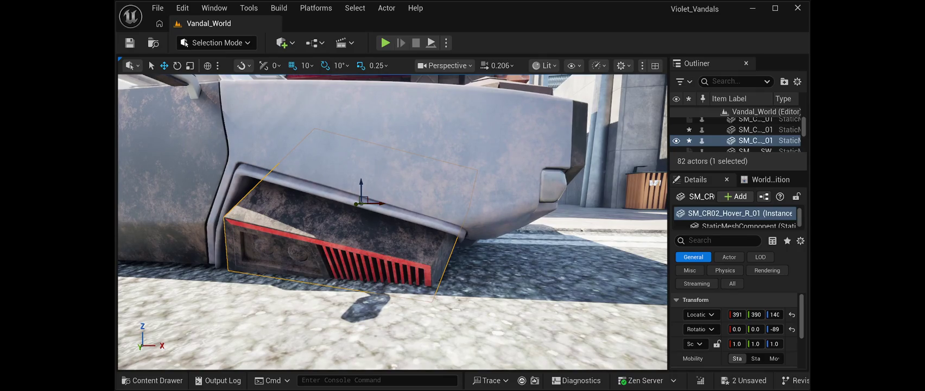
# Step: Tilt the pod about -10° on Y so it follows the wheel arch
pyautogui.click(177, 66)
pyautogui.moveTo(387, 202)
pyautogui.mouseDown()
pyautogui.moveTo(399, 207)
pyautogui.moveTo(384, 207)
pyautogui.moveTo(399, 207)
pyautogui.moveTo(382, 194)
pyautogui.moveTo(400, 203)
pyautogui.mouseUp()
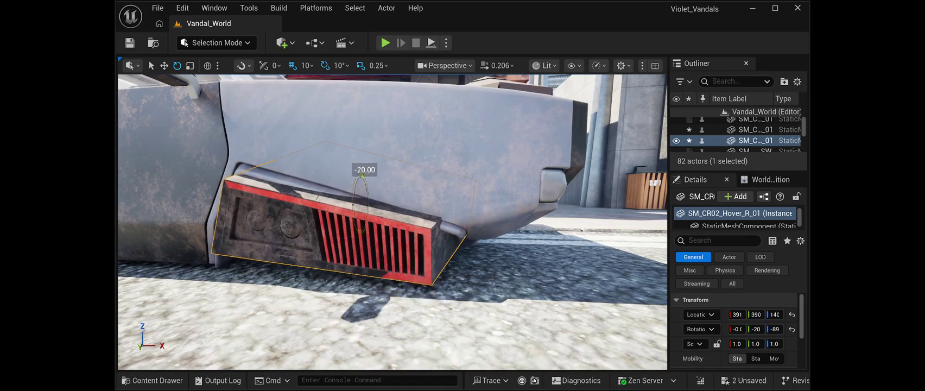
pyautogui.press('f')
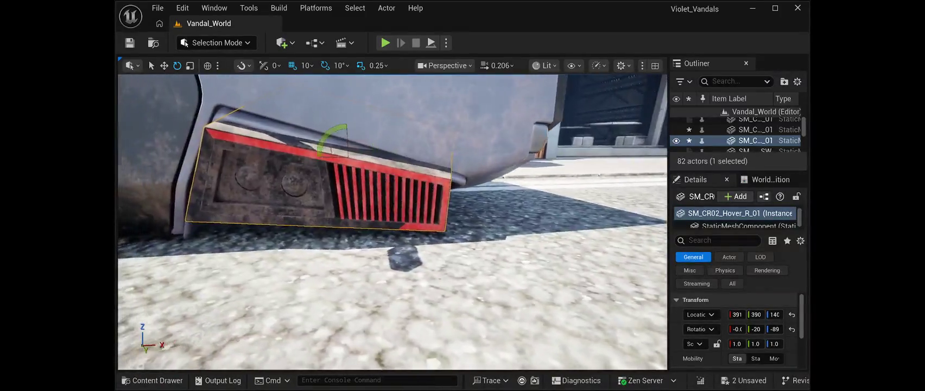
pyautogui.moveTo(358, 137)
pyautogui.mouseDown()
pyautogui.moveTo(350, 138)
pyautogui.moveTo(435, 133)
pyautogui.moveTo(540, 144)
pyautogui.mouseUp()
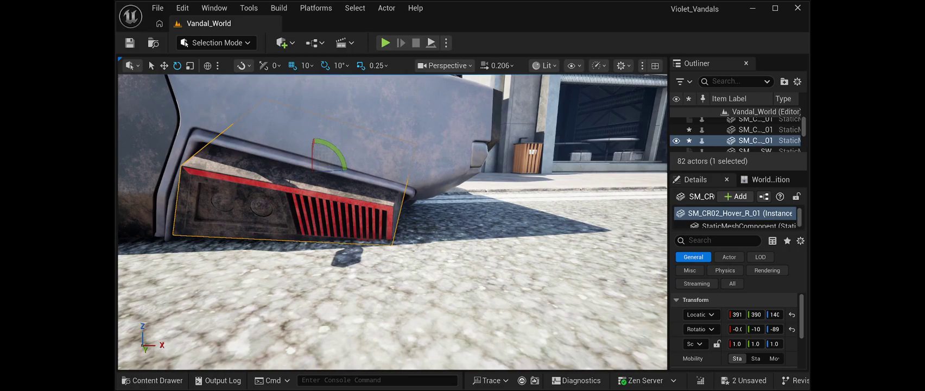
pyautogui.press('w')
pyautogui.moveTo(314, 169); pyautogui.dragTo(318, 166)
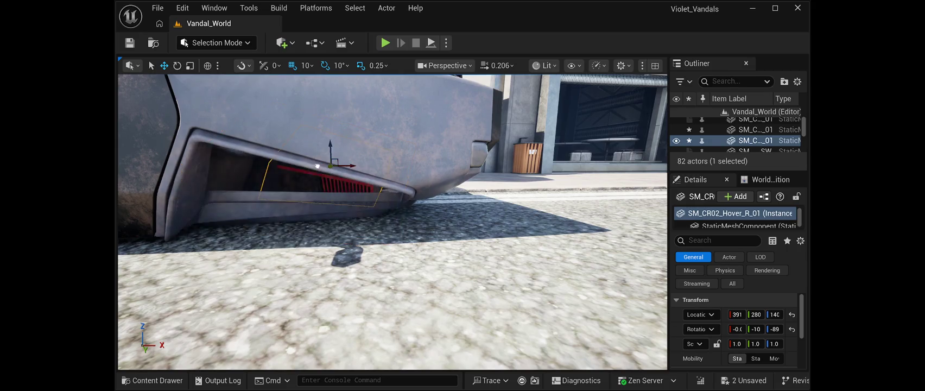
pyautogui.hotkey('ctrl', 'z')
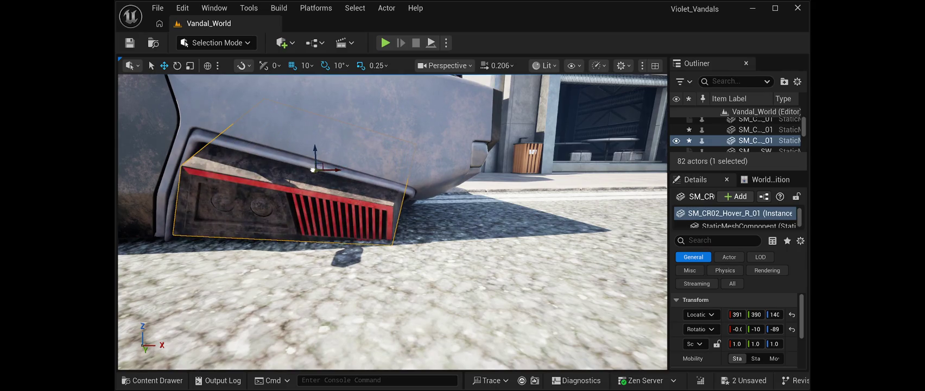
pyautogui.moveTo(391, 217)
pyautogui.mouseDown()
pyautogui.moveTo(261, 232)
pyautogui.moveTo(239, 222)
pyautogui.moveTo(190, 234)
pyautogui.mouseUp()
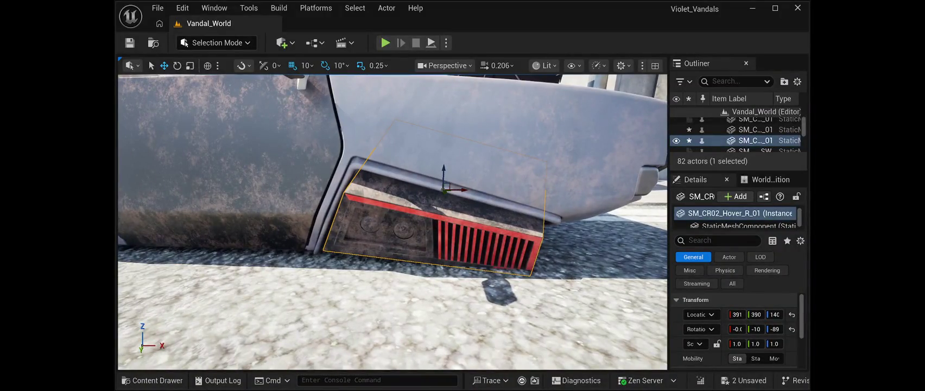
# Step: Enter -15 as the wheel-well pod's Rotation Y in Details, then select the other pod
pyautogui.click(177, 65)
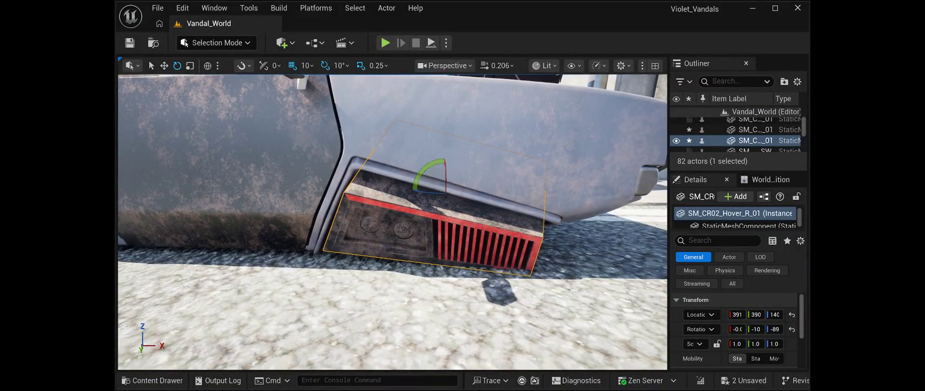
pyautogui.moveTo(444, 163); pyautogui.dragTo(455, 162)
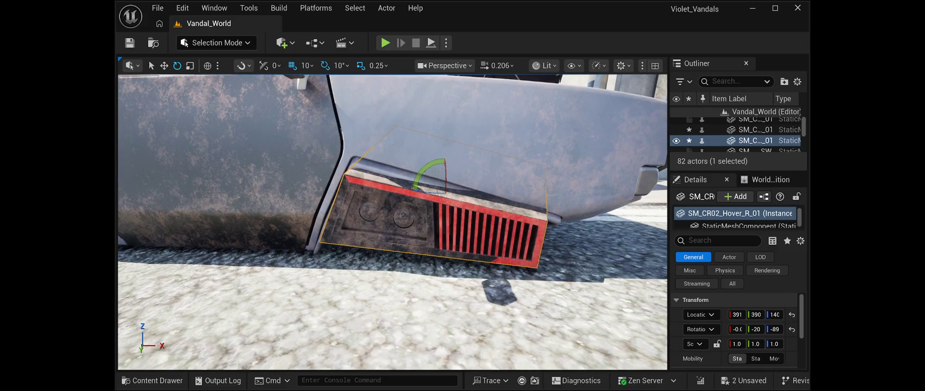
pyautogui.click(444, 163)
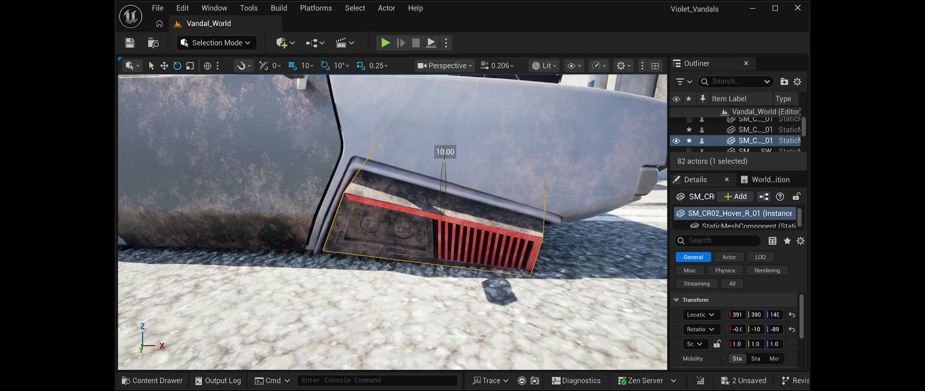
pyautogui.moveTo(444, 162); pyautogui.dragTo(444, 163)
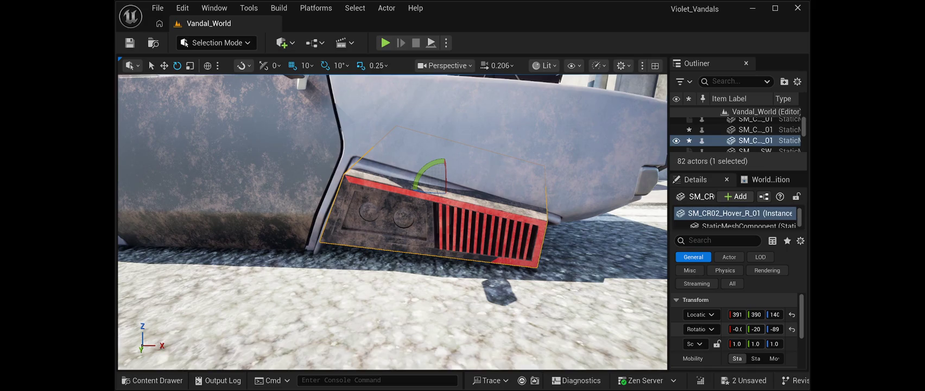
pyautogui.click(755, 329)
pyautogui.write('0-')
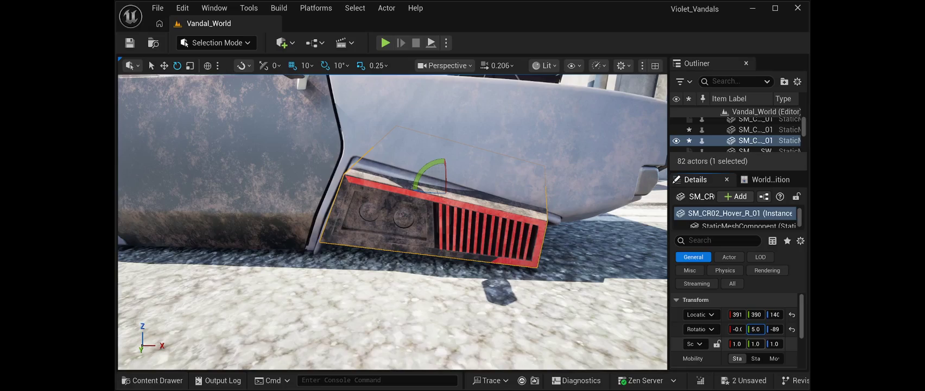
pyautogui.press('Return')
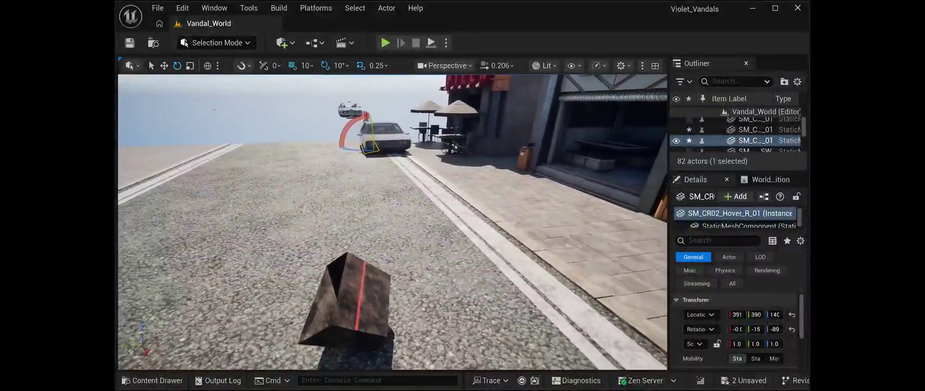
pyautogui.click(345, 298)
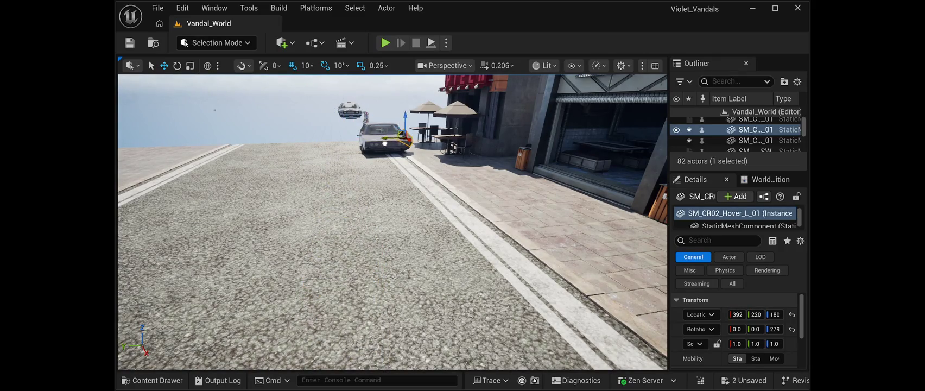
# Step: Fly the view to the selected pod at the rusty car and begin lowering it into the wheel well
pyautogui.press('w')
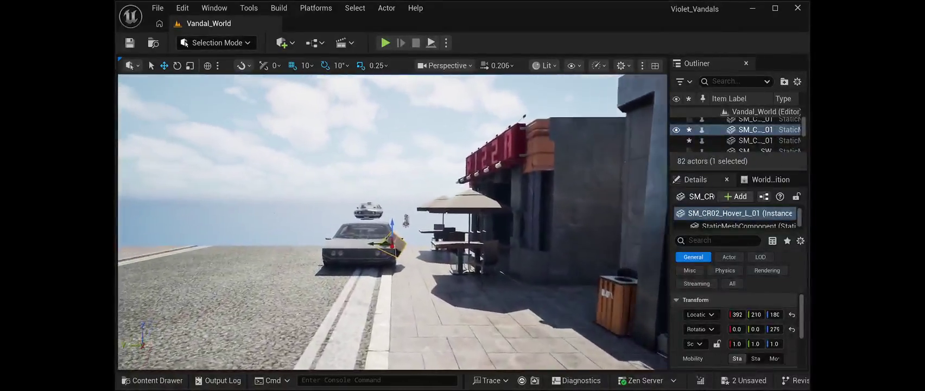
pyautogui.press('w')
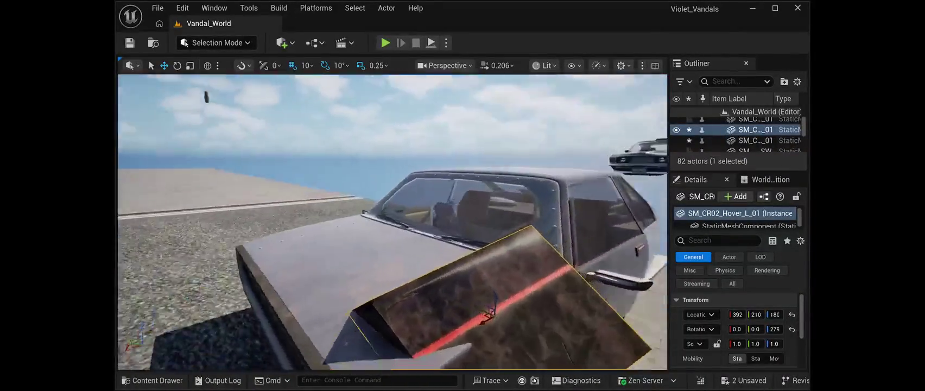
pyautogui.press('w')
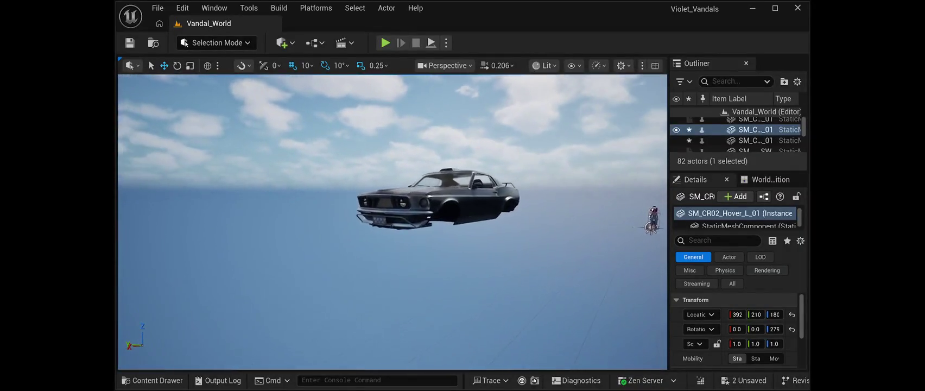
pyautogui.press('d')
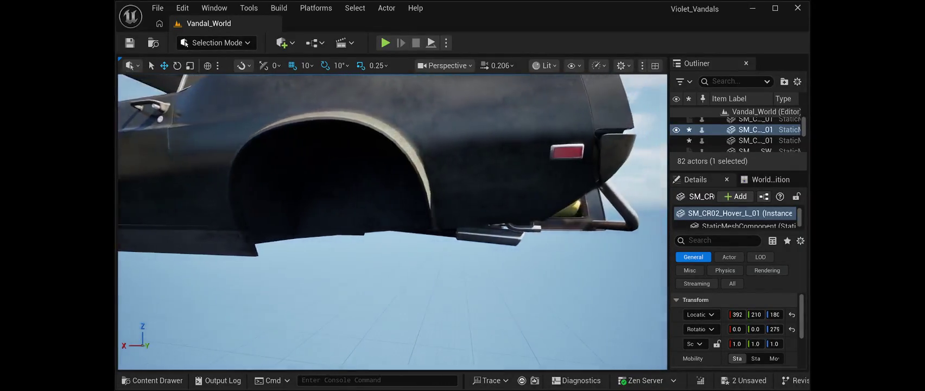
pyautogui.press('a')
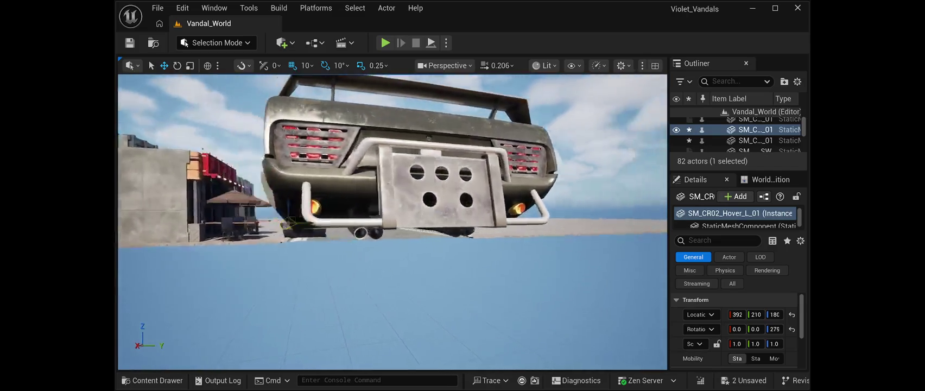
pyautogui.press('w')
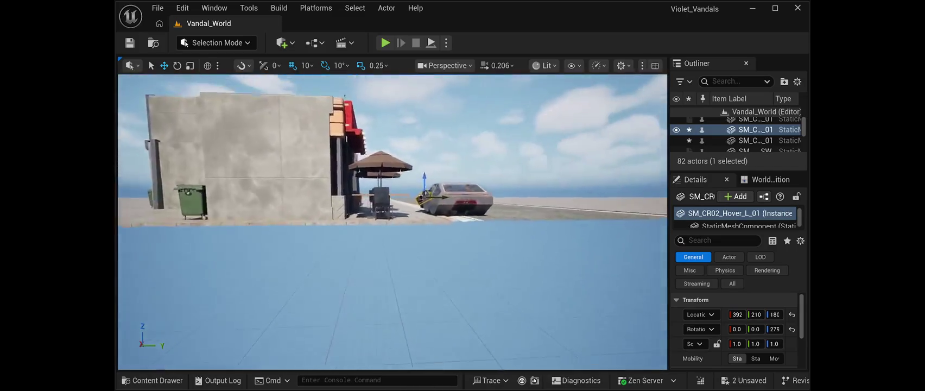
pyautogui.press('w')
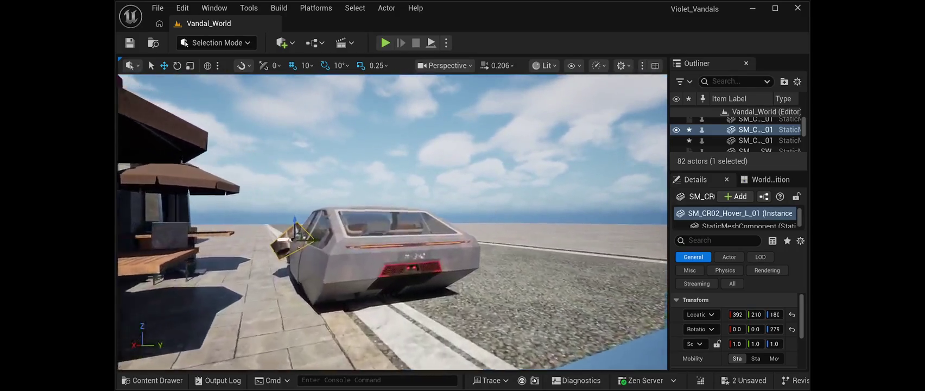
pyautogui.press('s')
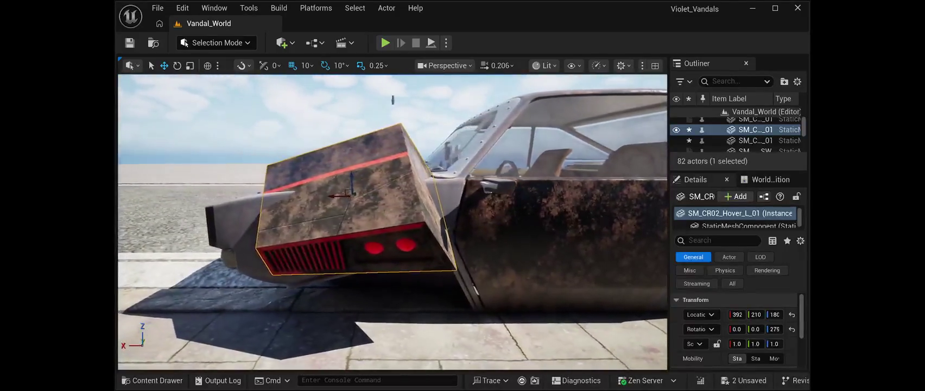
pyautogui.moveTo(353, 175); pyautogui.dragTo(356, 271)
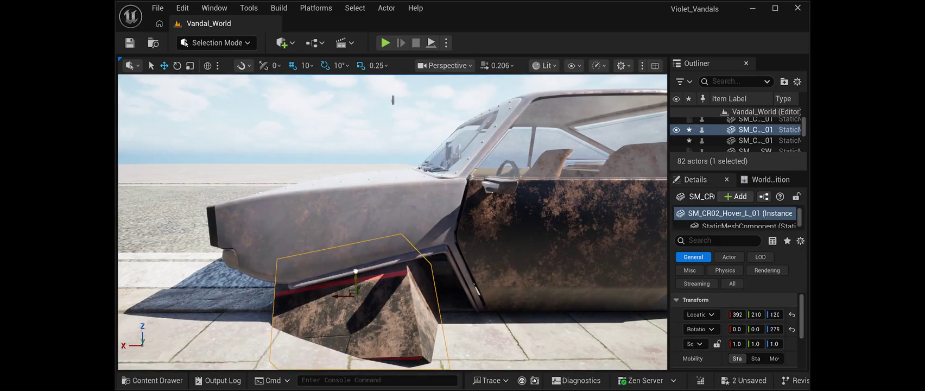
# Step: Tilt the red pod about 10°, push it toward the body, and raise it to Location Z 140
pyautogui.moveTo(341, 294)
pyautogui.mouseDown()
pyautogui.moveTo(375, 294)
pyautogui.moveTo(392, 267)
pyautogui.mouseUp()
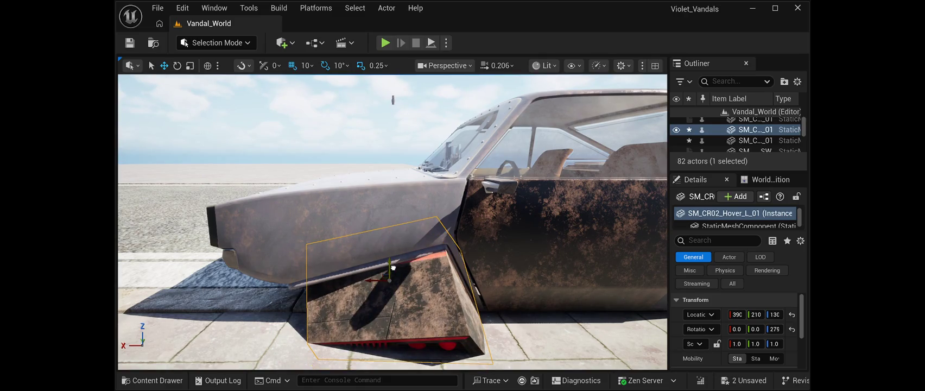
pyautogui.moveTo(392, 222); pyautogui.dragTo(341, 215)
pyautogui.press('e')
pyautogui.moveTo(298, 223); pyautogui.dragTo(290, 216)
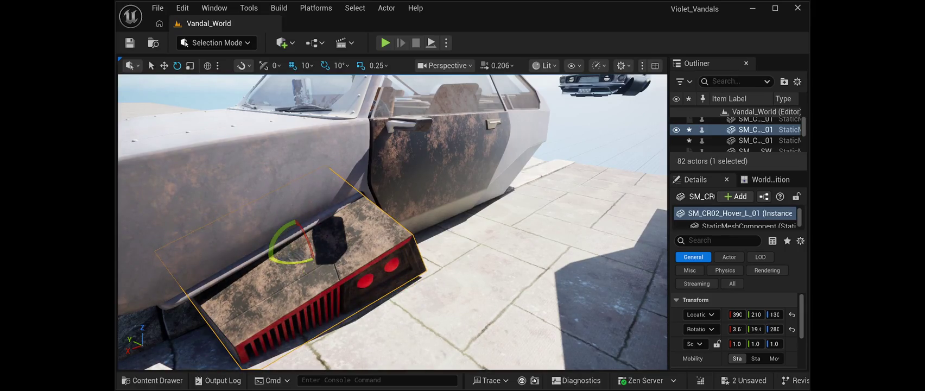
pyautogui.press('w')
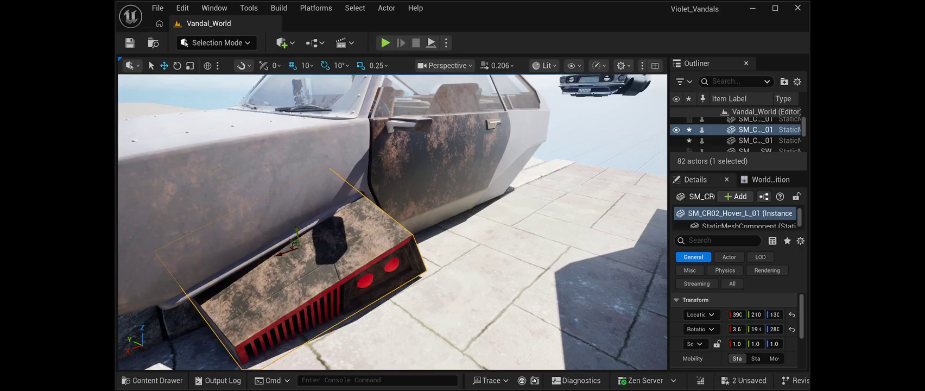
pyautogui.moveTo(293, 244); pyautogui.dragTo(276, 233)
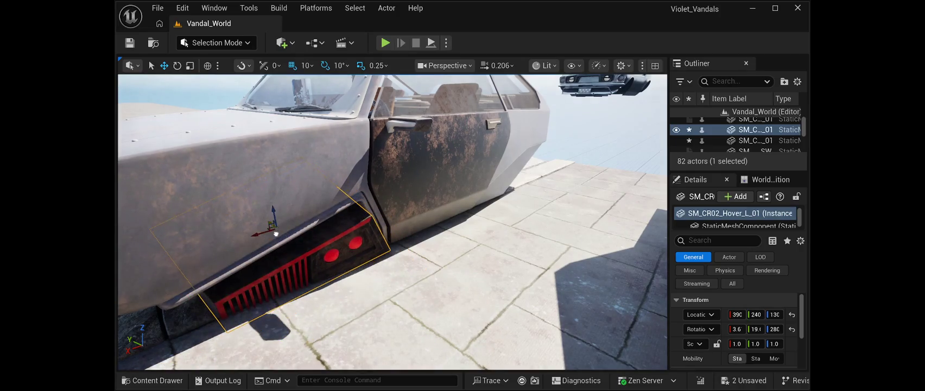
pyautogui.press('f')
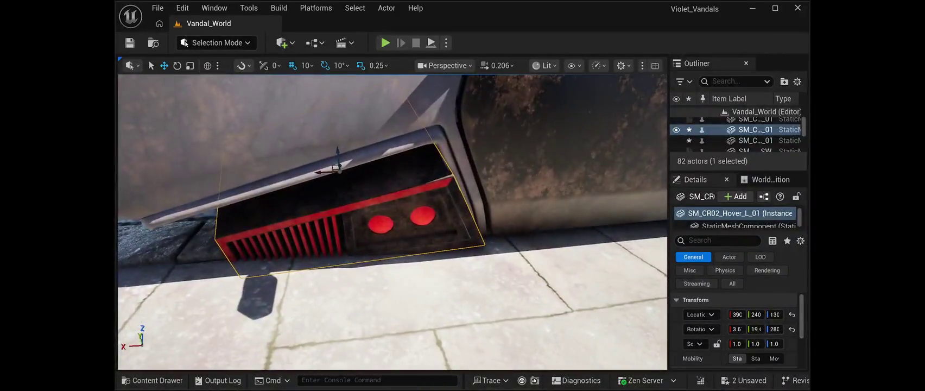
pyautogui.moveTo(334, 144); pyautogui.dragTo(334, 124)
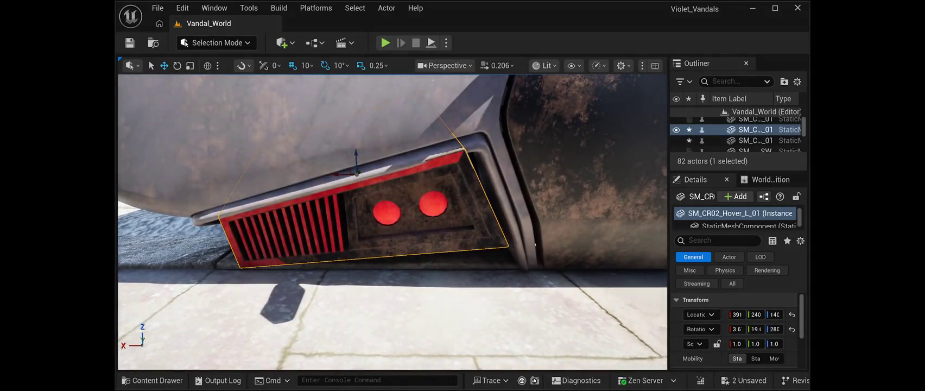
pyautogui.press('f')
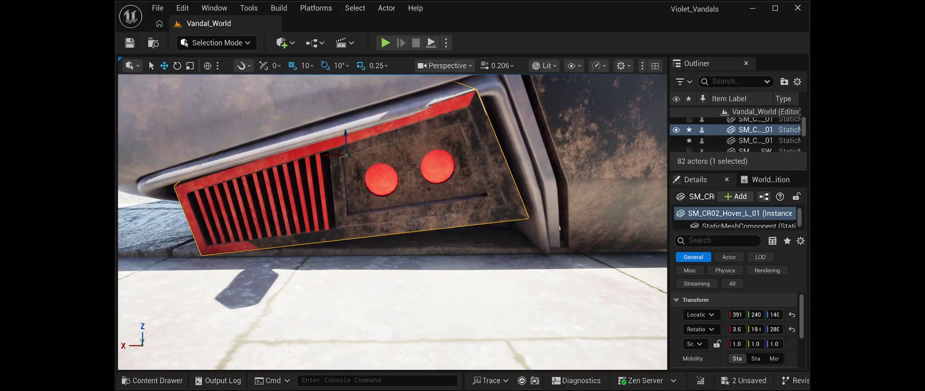
# Step: Tilt the hover pod inside the wheel well and nudge it over to Y 230
pyautogui.moveTo(391, 217); pyautogui.dragTo(339, 210)
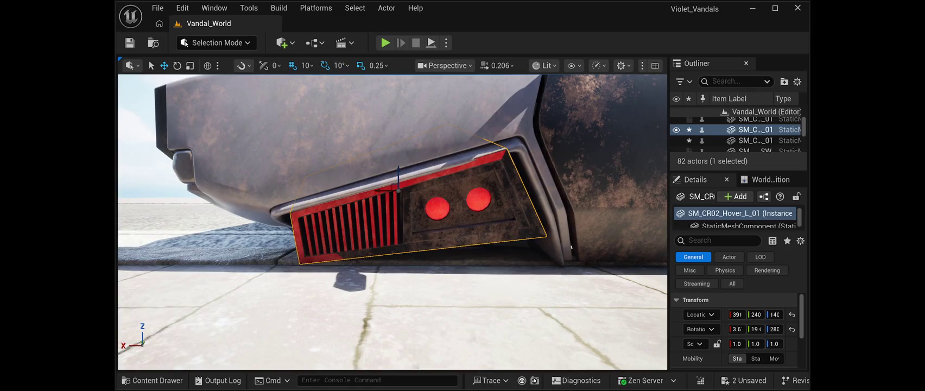
pyautogui.click(177, 65)
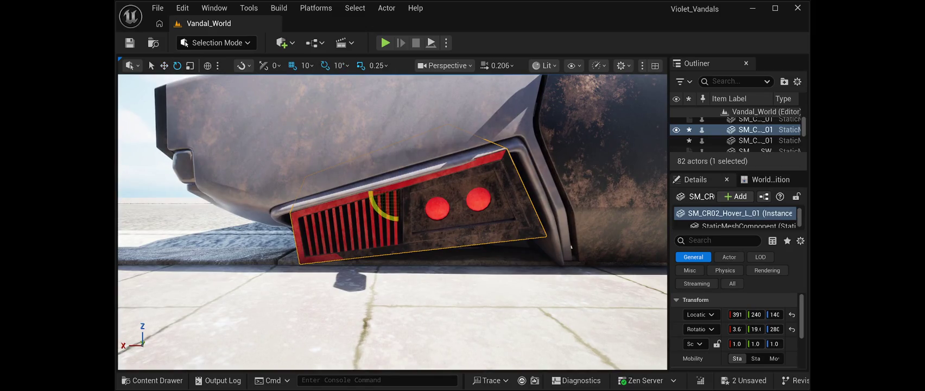
pyautogui.moveTo(382, 209)
pyautogui.mouseDown()
pyautogui.moveTo(372, 209)
pyautogui.moveTo(393, 209)
pyautogui.moveTo(372, 209)
pyautogui.mouseUp()
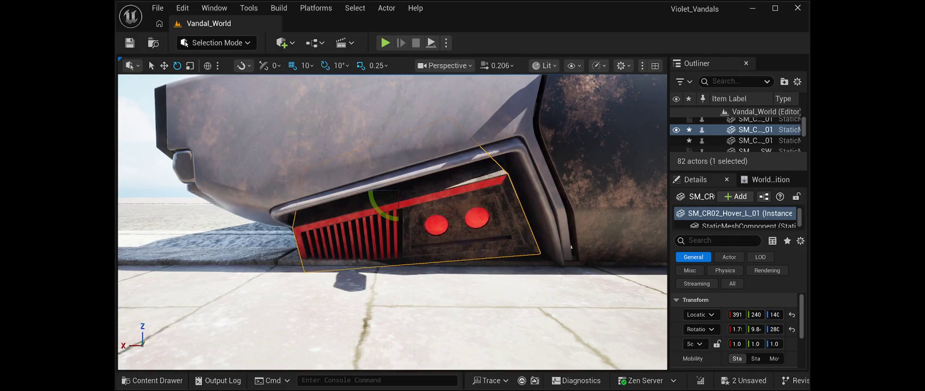
pyautogui.press('w')
pyautogui.moveTo(391, 217); pyautogui.dragTo(298, 222)
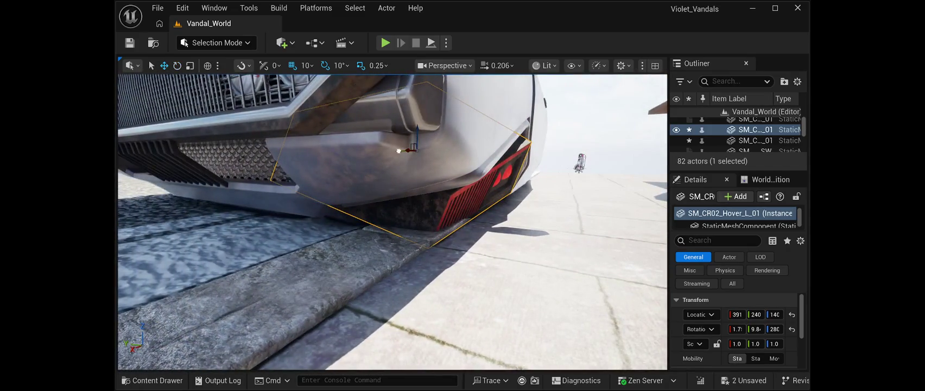
pyautogui.click(217, 157)
pyautogui.moveTo(391, 217); pyautogui.dragTo(456, 220)
pyautogui.hotkey('ctrl', 'z')
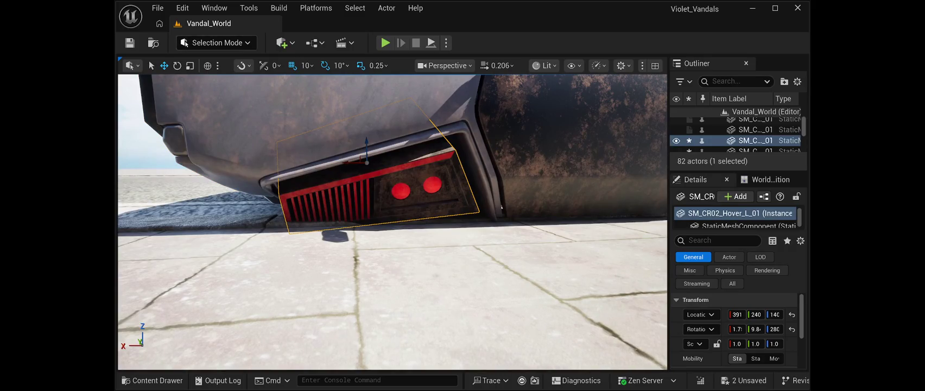
pyautogui.click(177, 65)
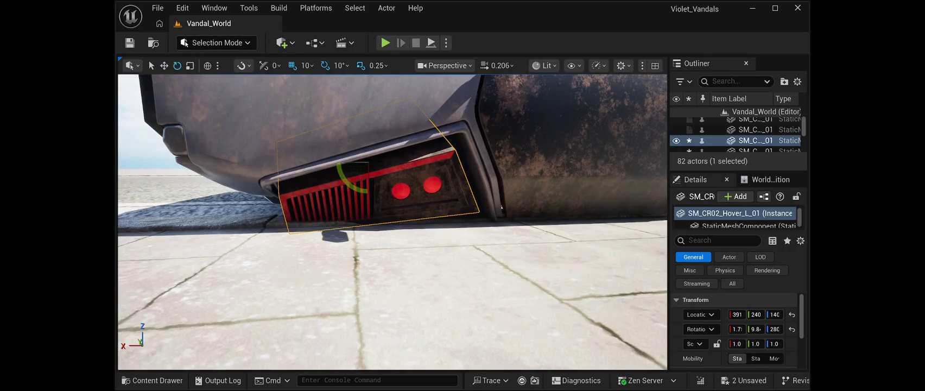
pyautogui.moveTo(347, 176); pyautogui.dragTo(347, 176)
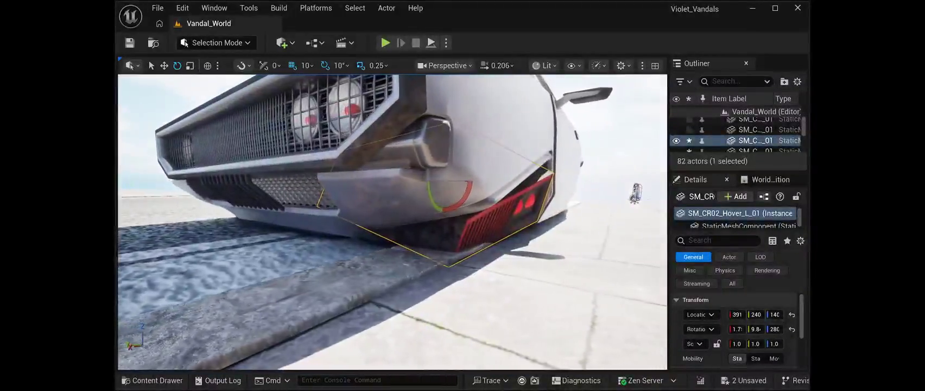
pyautogui.press('w')
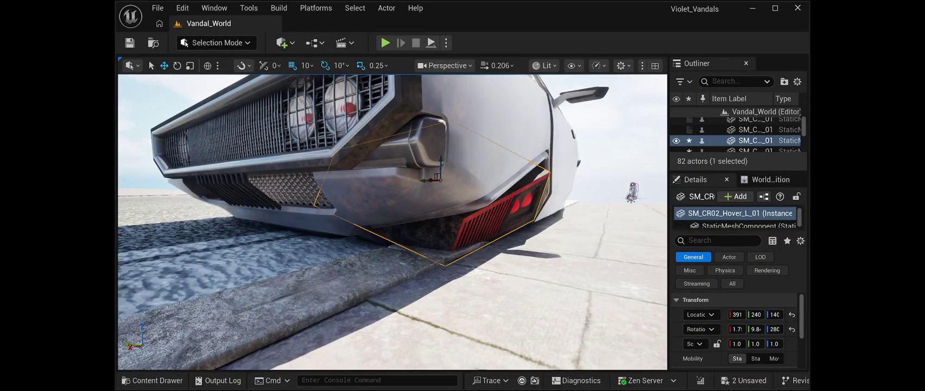
pyautogui.moveTo(428, 180); pyautogui.dragTo(444, 180)
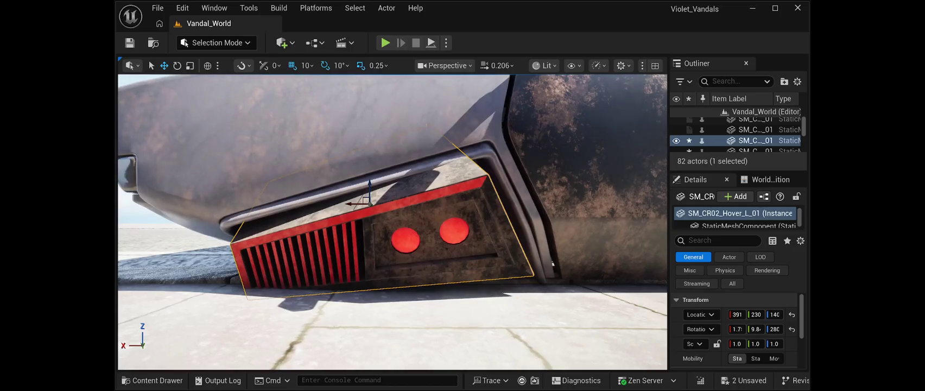
# Step: Fine-tune the pod's rotation (Y about 14, Z about 272) in Details and save the level
pyautogui.press('e')
pyautogui.moveTo(386, 223); pyautogui.dragTo(340, 207)
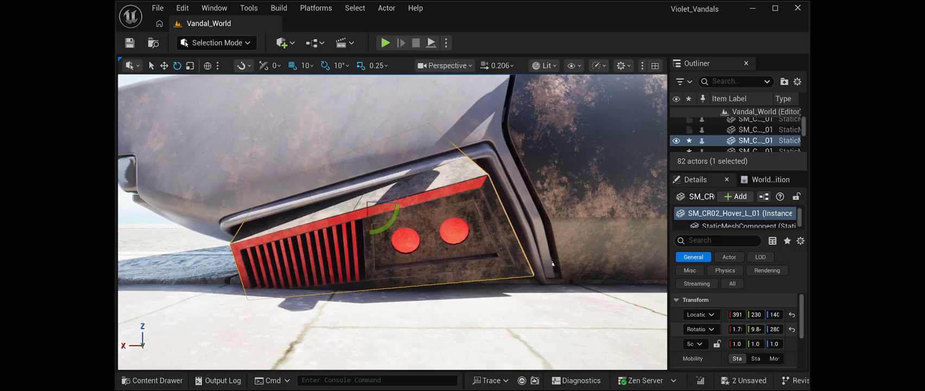
pyautogui.moveTo(755, 329); pyautogui.dragTo(760, 328)
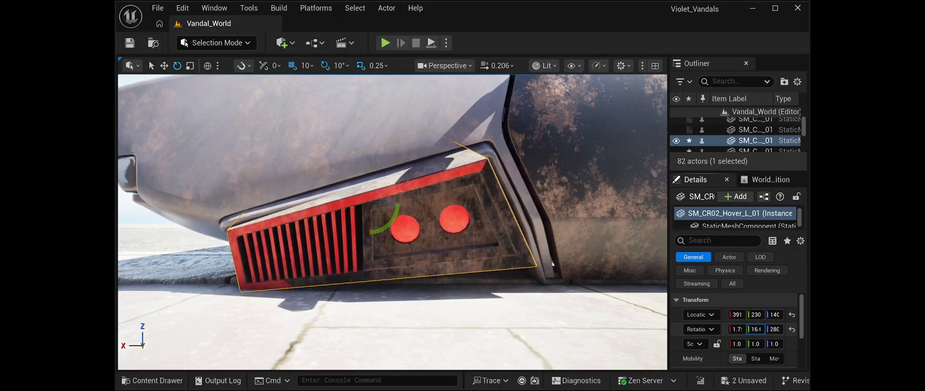
pyautogui.moveTo(755, 329); pyautogui.dragTo(730, 329)
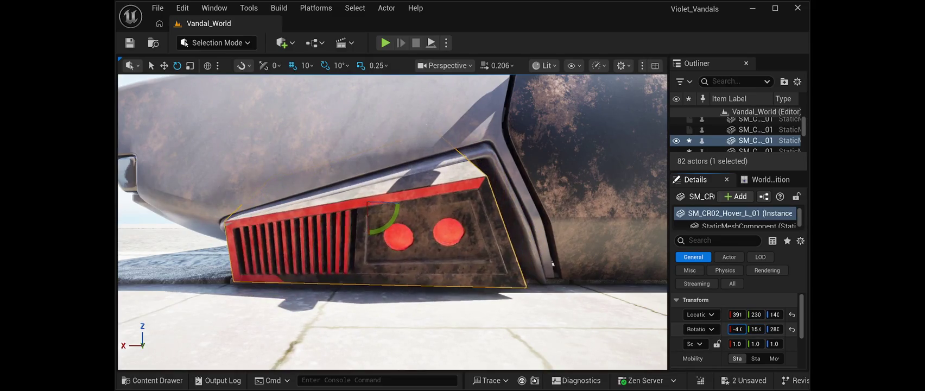
pyautogui.moveTo(391, 217)
pyautogui.mouseDown()
pyautogui.moveTo(423, 220)
pyautogui.moveTo(299, 220)
pyautogui.moveTo(241, 239)
pyautogui.mouseUp()
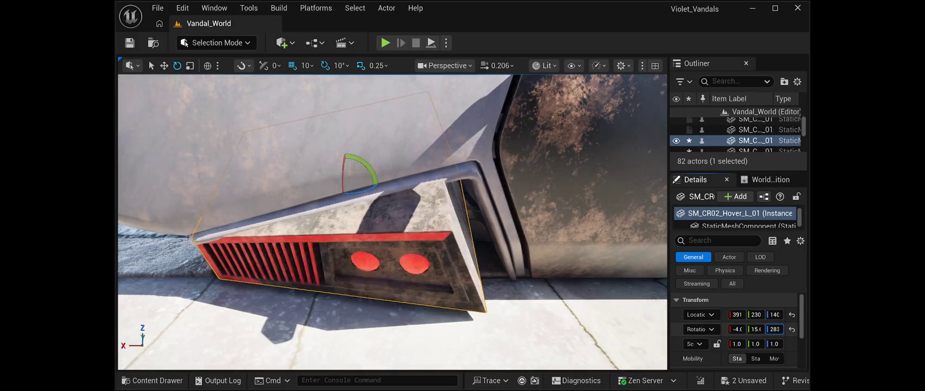
pyautogui.moveTo(774, 328); pyautogui.dragTo(766, 328)
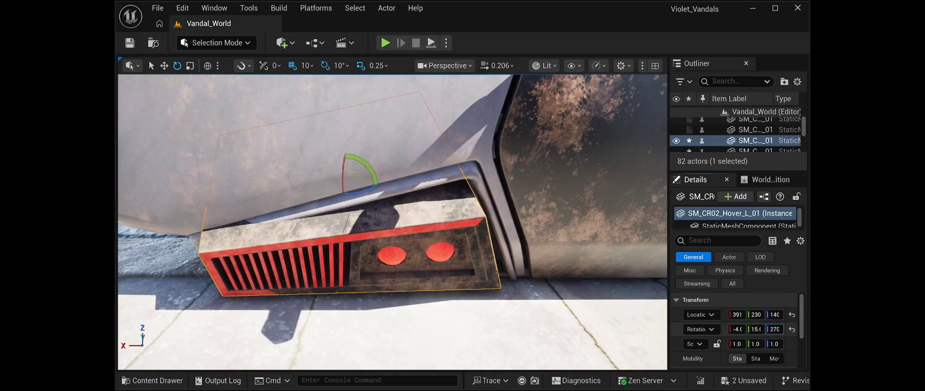
pyautogui.write('0')
pyautogui.press('Return')
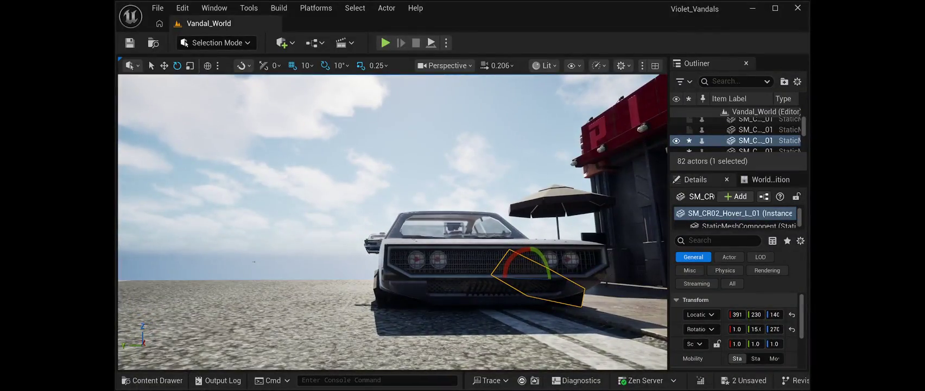
pyautogui.hotkey('ctrl', 's')
pyautogui.press('Escape')
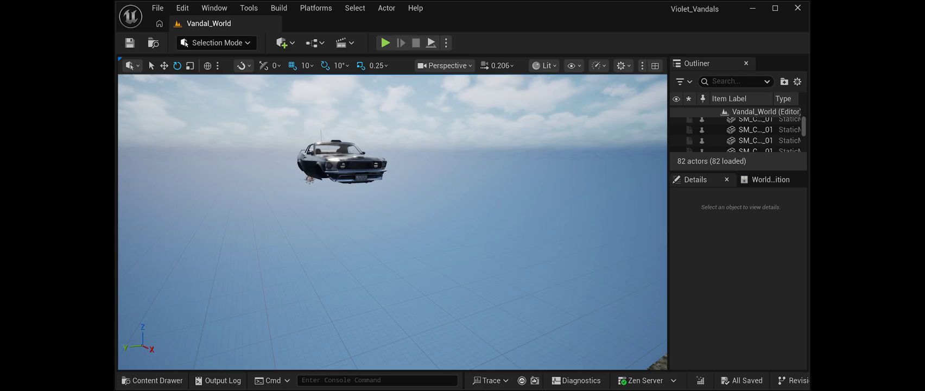
# Step: Paste in the four spiked wheel pods, plus one extra rear-right copy
pyautogui.hotkey('ctrl', 'v')
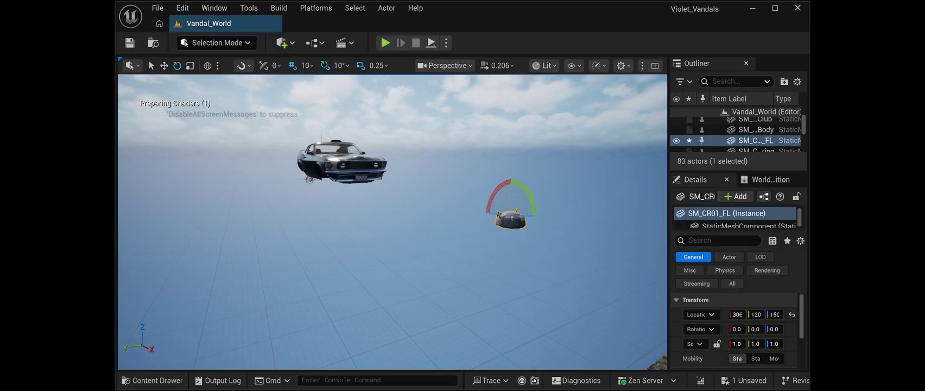
pyautogui.hotkey('ctrl', 'v')
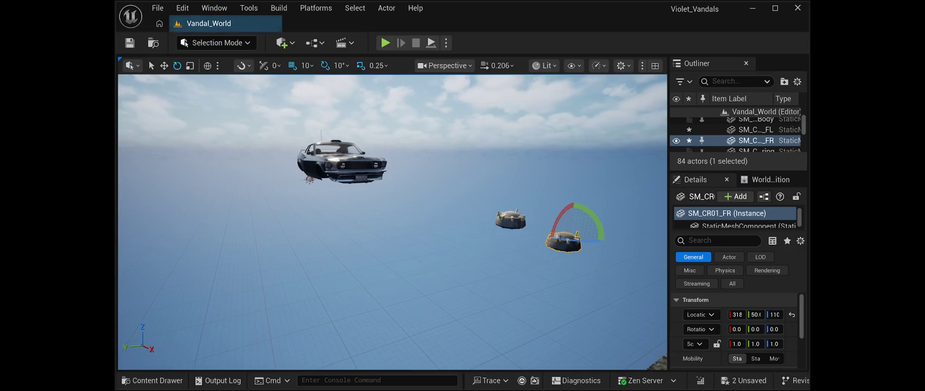
pyautogui.hotkey('ctrl', 'v')
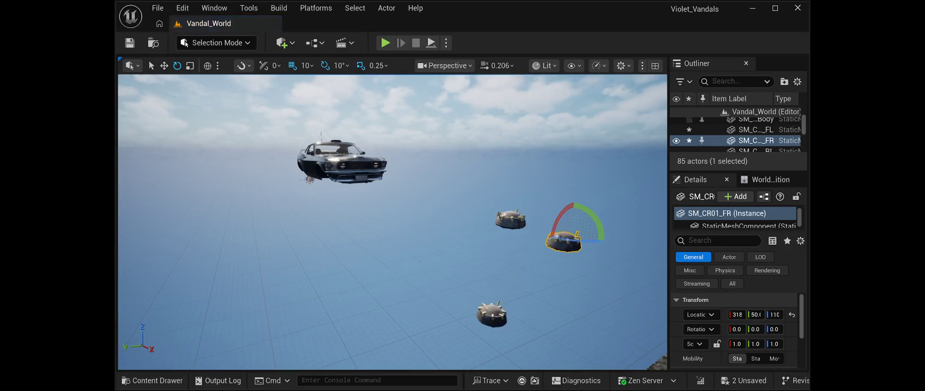
pyautogui.hotkey('ctrl', 'v')
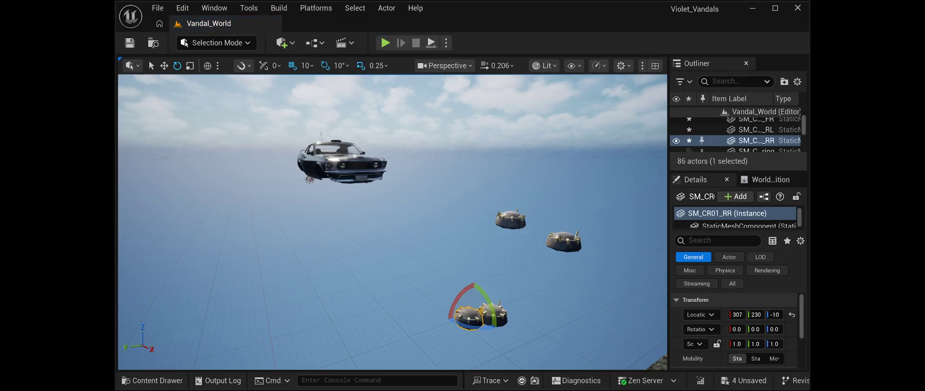
pyautogui.hotkey('ctrl', 'v')
# Step: Delete the duplicate rear pod SM_CR01_RR2 and select the front-left pod
pyautogui.moveTo(391, 217); pyautogui.dragTo(391, 255)
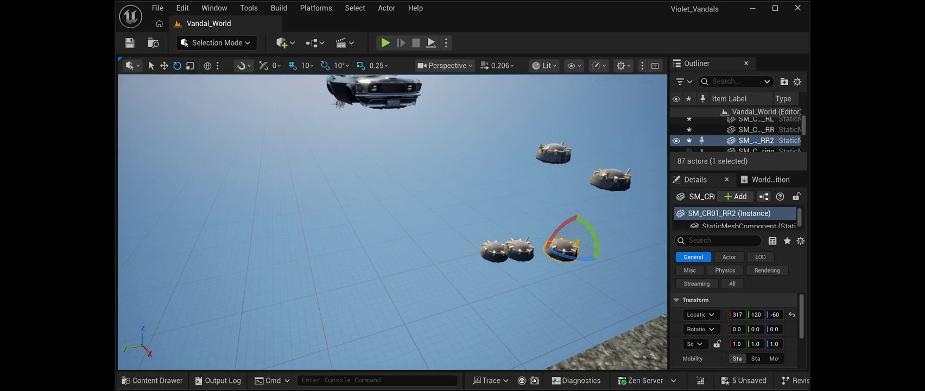
pyautogui.press('Delete')
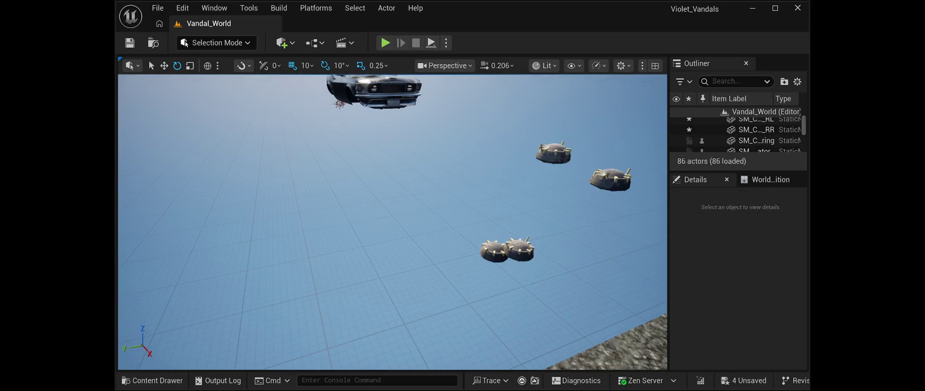
pyautogui.hotkey('ctrl', 'z')
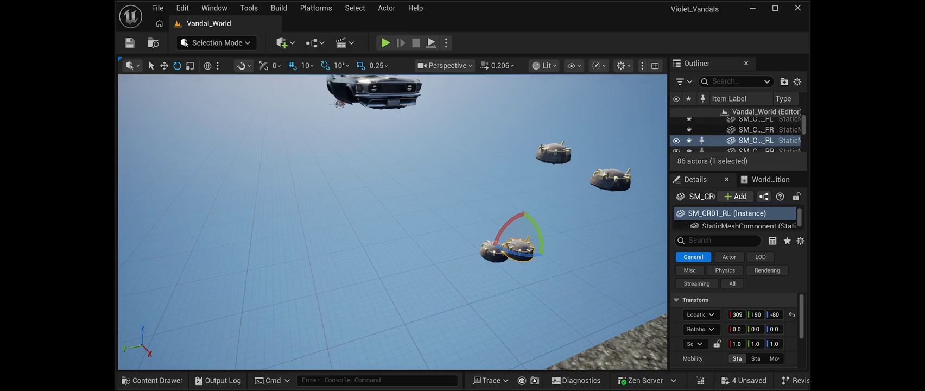
pyautogui.scroll(-1, 736, 136)
pyautogui.scroll(1, 736, 135)
pyautogui.click(552, 153)
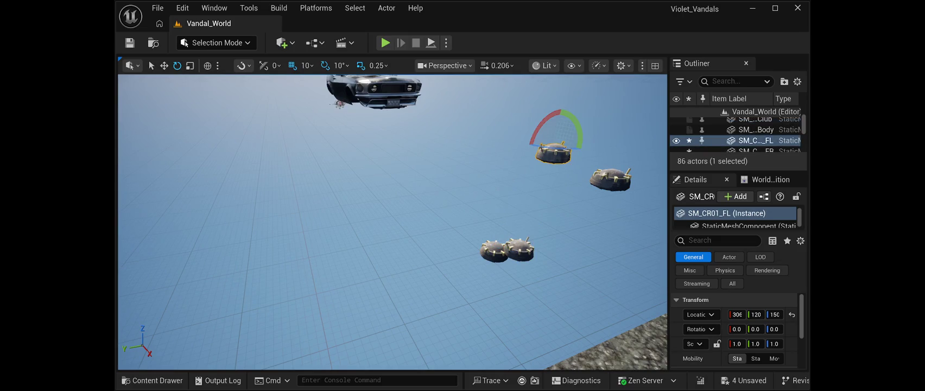
# Step: Select the muscle car body SM_CR01_01_Body
pyautogui.press('s')
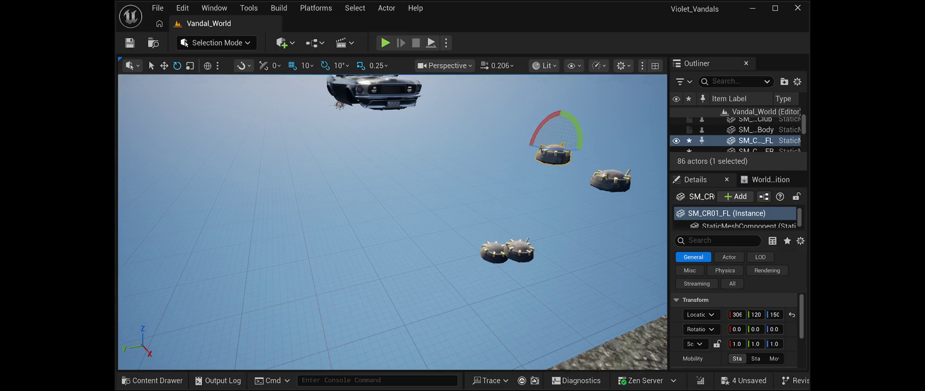
pyautogui.press('w')
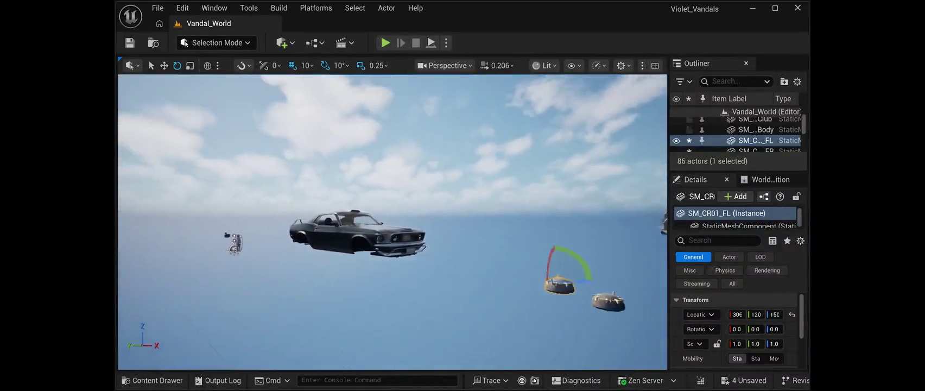
pyautogui.press('w')
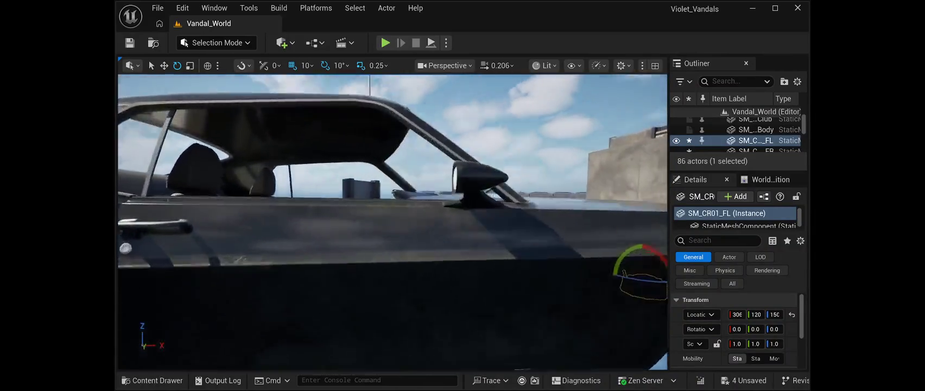
pyautogui.press('s')
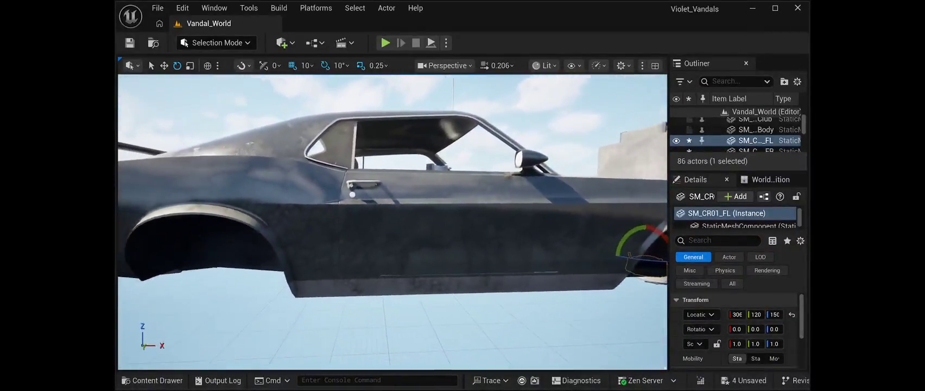
pyautogui.press('s')
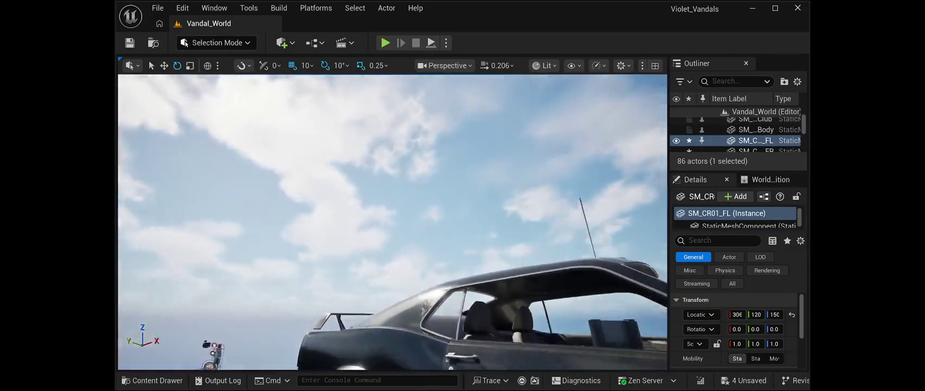
pyautogui.press('d')
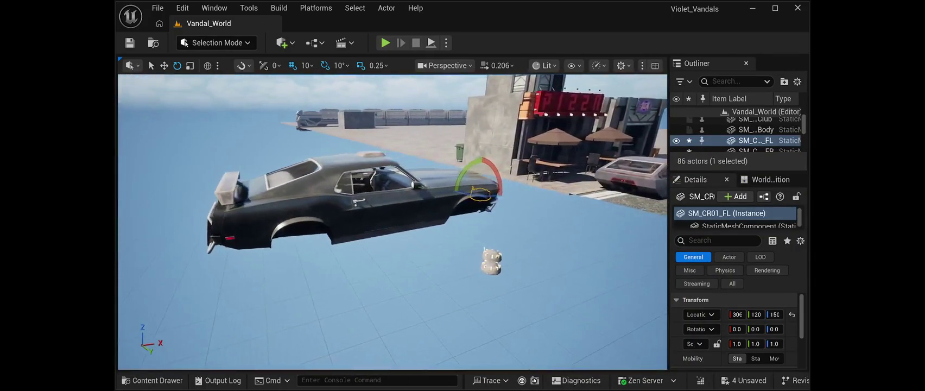
pyautogui.click(380, 212)
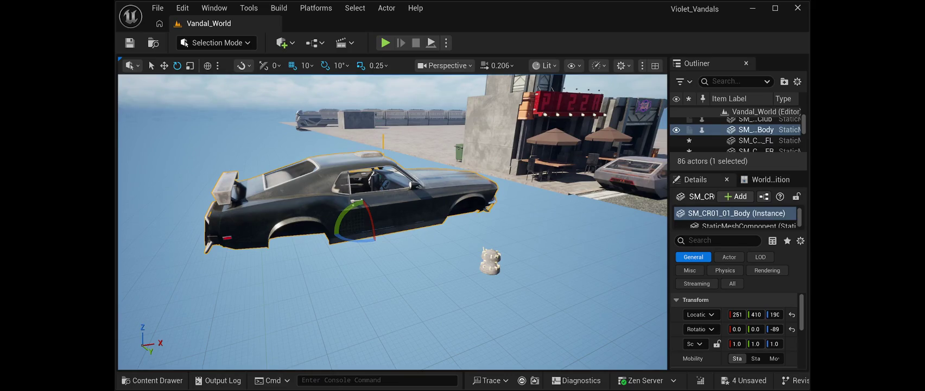
# Step: Drag the car body along X and Y onto the street by the Sushi building
pyautogui.press('w')
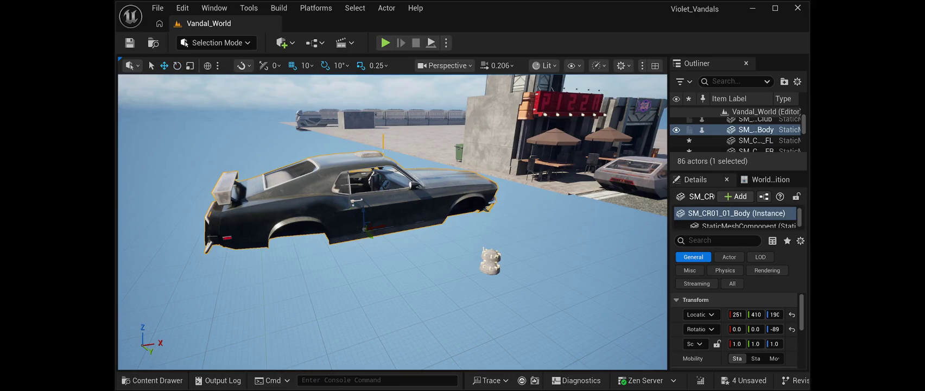
pyautogui.moveTo(380, 227); pyautogui.dragTo(521, 227)
pyautogui.moveTo(325, 298)
pyautogui.mouseDown()
pyautogui.moveTo(461, 299)
pyautogui.moveTo(434, 290)
pyautogui.mouseUp()
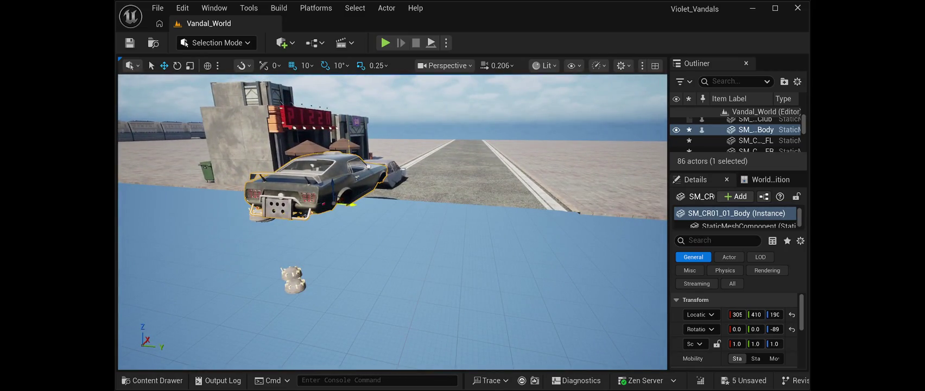
pyautogui.moveTo(352, 204); pyautogui.dragTo(434, 202)
pyautogui.moveTo(391, 244); pyautogui.dragTo(225, 250)
pyautogui.moveTo(404, 225); pyautogui.dragTo(543, 222)
pyautogui.moveTo(325, 244); pyautogui.dragTo(293, 222)
pyautogui.moveTo(483, 223); pyautogui.dragTo(616, 225)
pyautogui.moveTo(391, 223)
pyautogui.mouseDown()
pyautogui.moveTo(283, 223)
pyautogui.moveTo(608, 220)
pyautogui.moveTo(576, 169)
pyautogui.mouseUp()
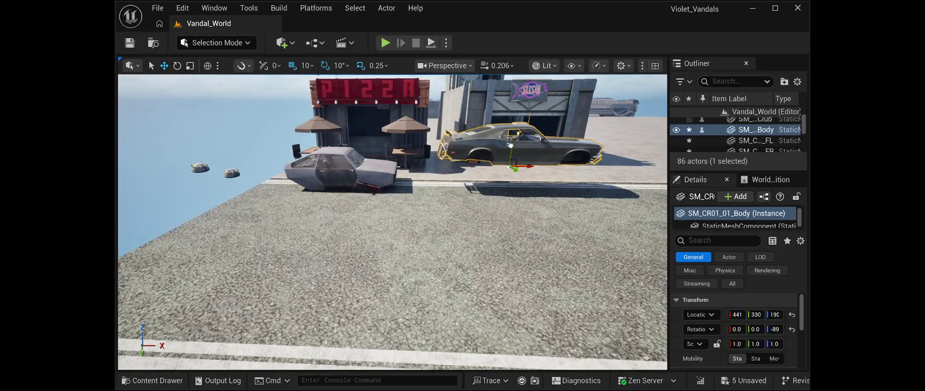
# Step: Widen the Outliner and Details panels and select the front-right pod SM_CR01_FR
pyautogui.moveTo(391, 244); pyautogui.dragTo(361, 187)
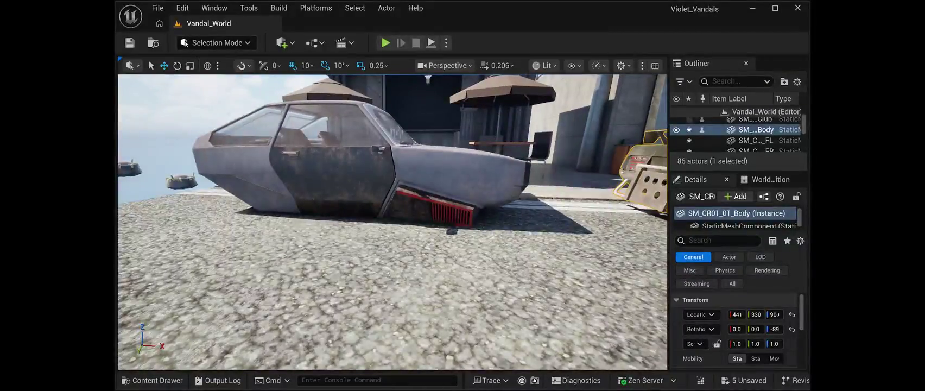
pyautogui.click(437, 209)
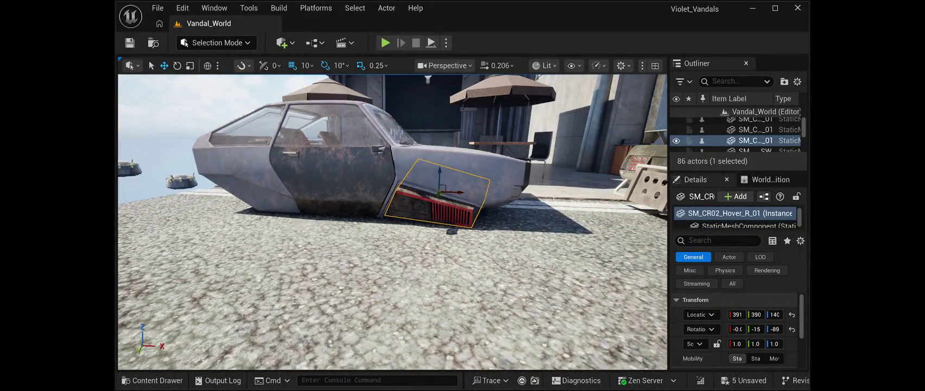
pyautogui.moveTo(668, 245)
pyautogui.mouseDown()
pyautogui.moveTo(599, 244)
pyautogui.moveTo(694, 244)
pyautogui.mouseUp()
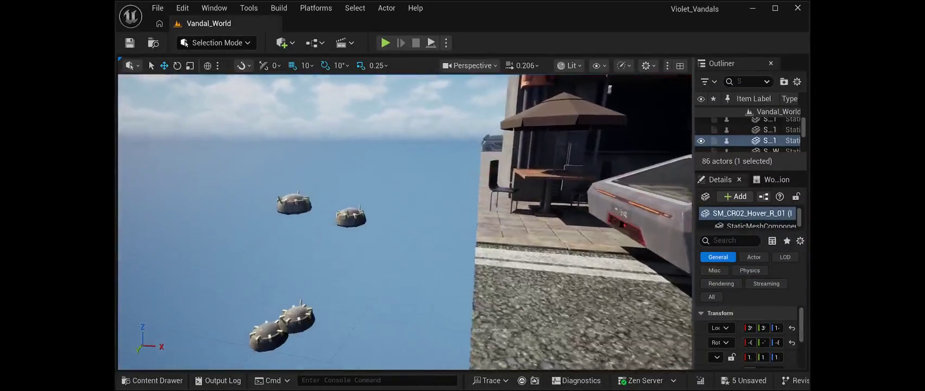
pyautogui.click(445, 181)
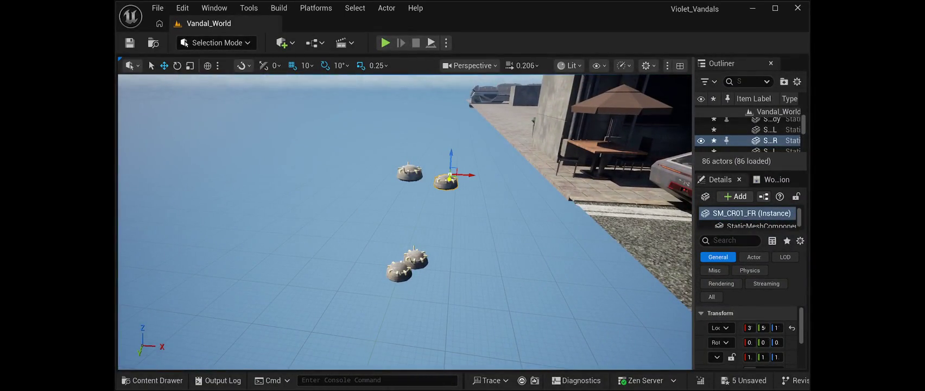
pyautogui.moveTo(694, 244); pyautogui.dragTo(628, 245)
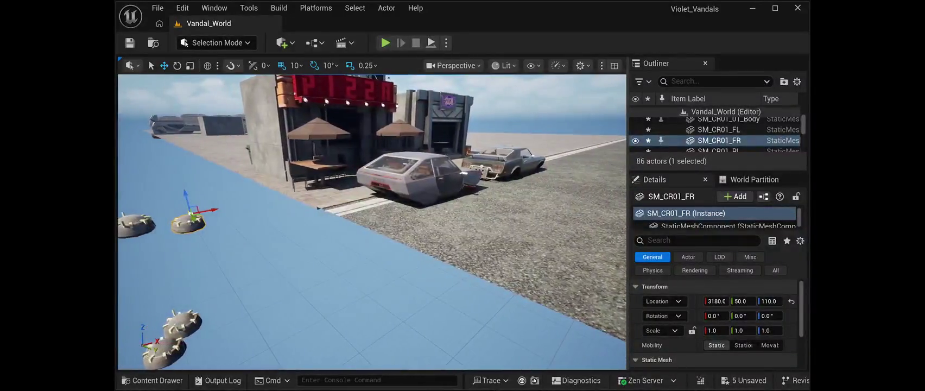
pyautogui.hotkey('ctrl', 'z')
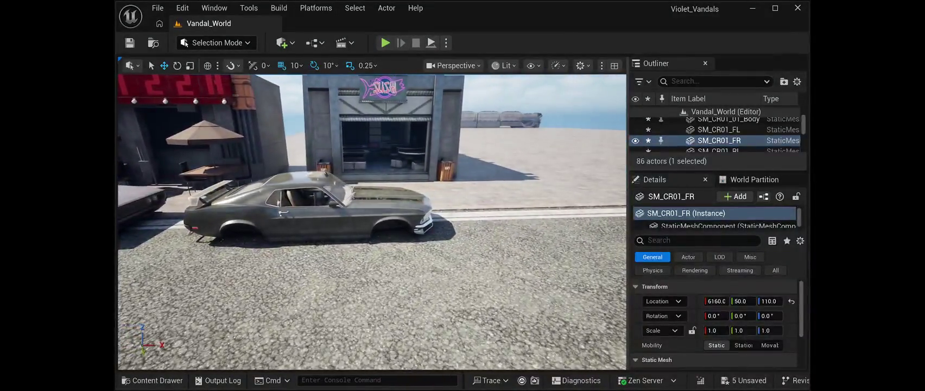
# Step: Slide the muscle car body along X to 4680, 330, 90 in front of the club, then deselect it
pyautogui.click(309, 217)
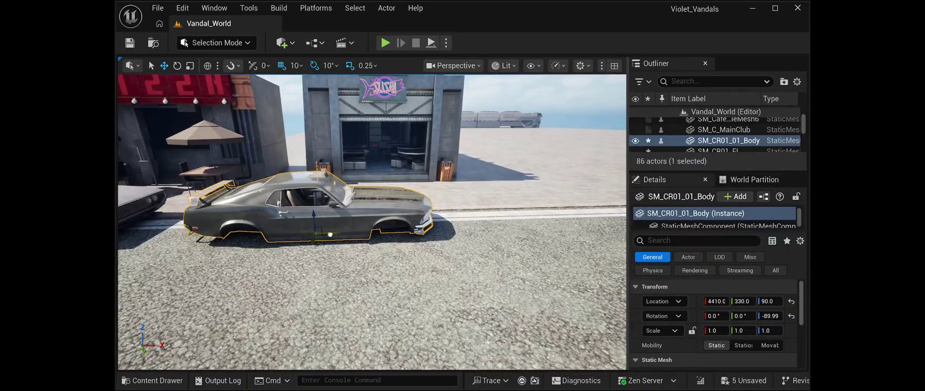
pyautogui.moveTo(330, 234); pyautogui.dragTo(410, 229)
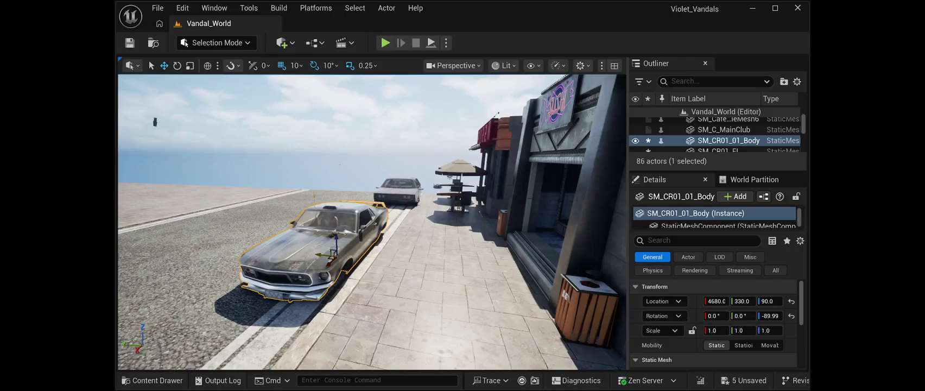
pyautogui.press('Escape')
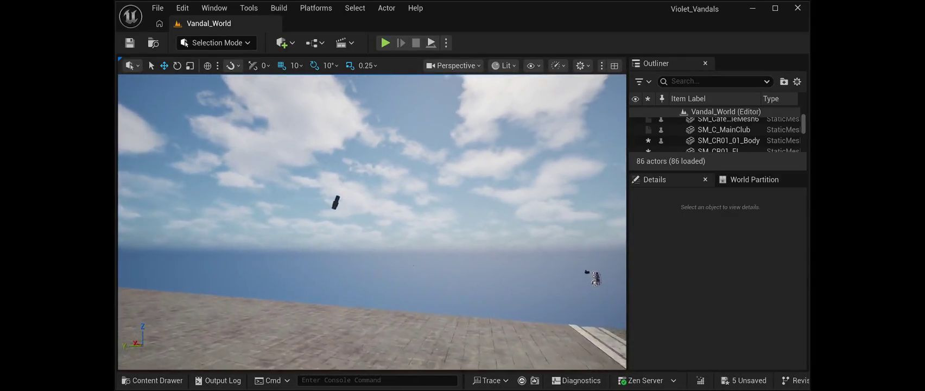
# Step: Move the floating exhaust SM_CR02_Exhaust_01 down under the hover car's rear
pyautogui.press('w')
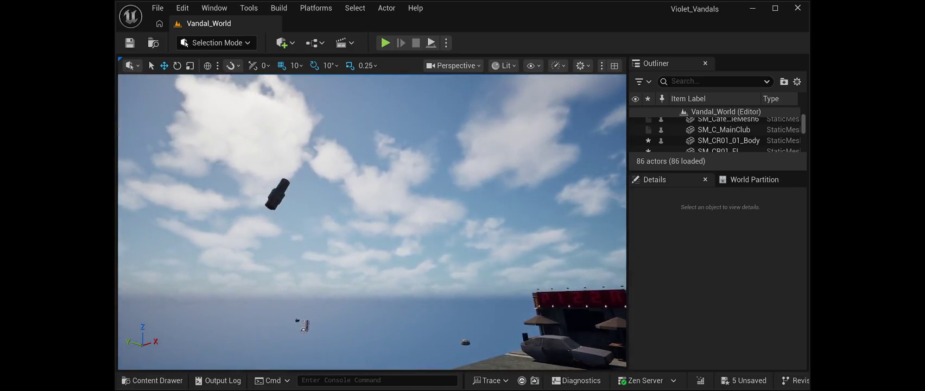
pyautogui.click(282, 194)
pyautogui.moveTo(743, 301); pyautogui.dragTo(743, 301)
pyautogui.press('f')
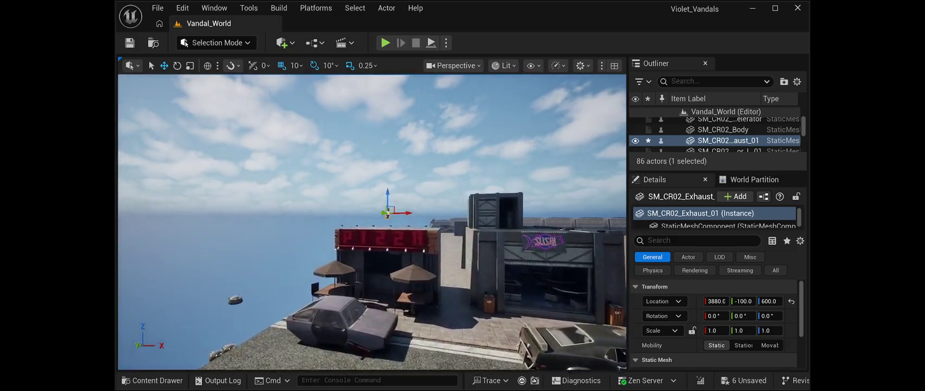
pyautogui.moveTo(372, 222); pyautogui.dragTo(434, 222)
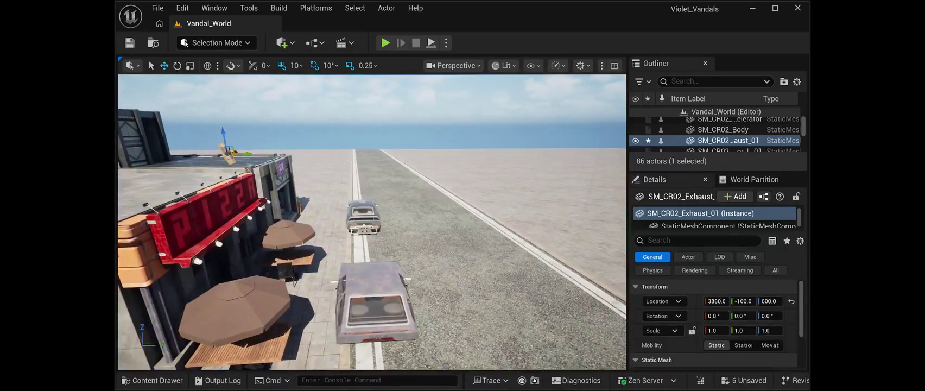
pyautogui.moveTo(243, 154); pyautogui.dragTo(364, 186)
pyautogui.moveTo(346, 133)
pyautogui.mouseDown()
pyautogui.moveTo(353, 332)
pyautogui.moveTo(354, 293)
pyautogui.mouseUp()
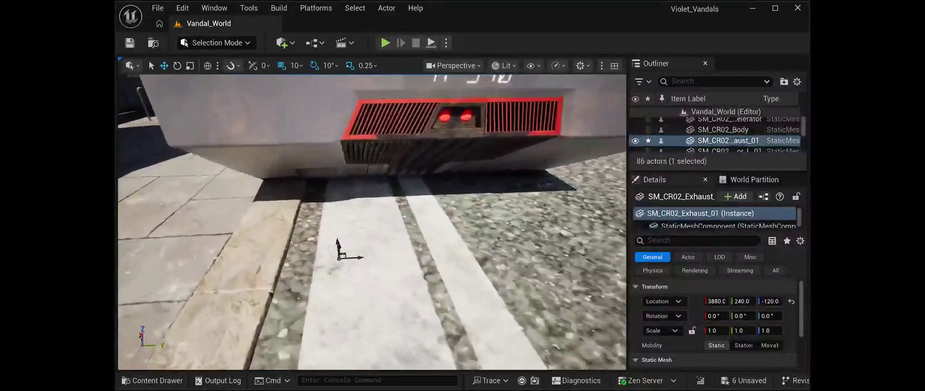
pyautogui.moveTo(342, 243)
pyautogui.mouseDown()
pyautogui.moveTo(347, 151)
pyautogui.moveTo(304, 172)
pyautogui.moveTo(365, 239)
pyautogui.moveTo(363, 162)
pyautogui.moveTo(347, 182)
pyautogui.moveTo(338, 144)
pyautogui.moveTo(360, 153)
pyautogui.mouseUp()
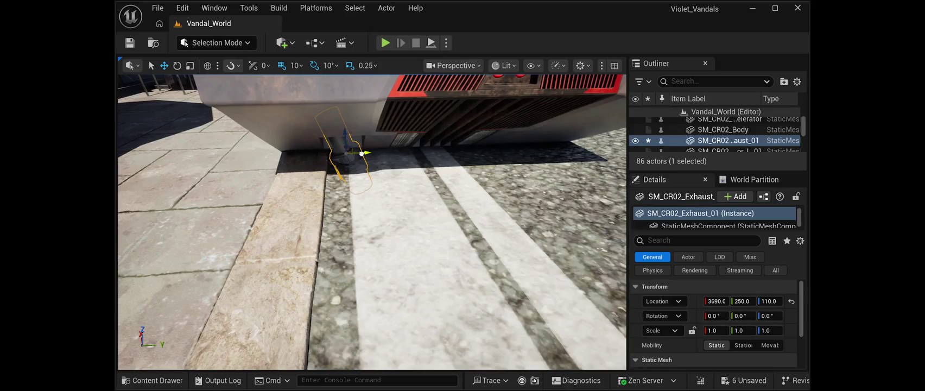
# Step: Tilt the exhaust outward to 20/-40 and fine-tune it to 3690, 248, 140
pyautogui.press('r')
pyautogui.press('e')
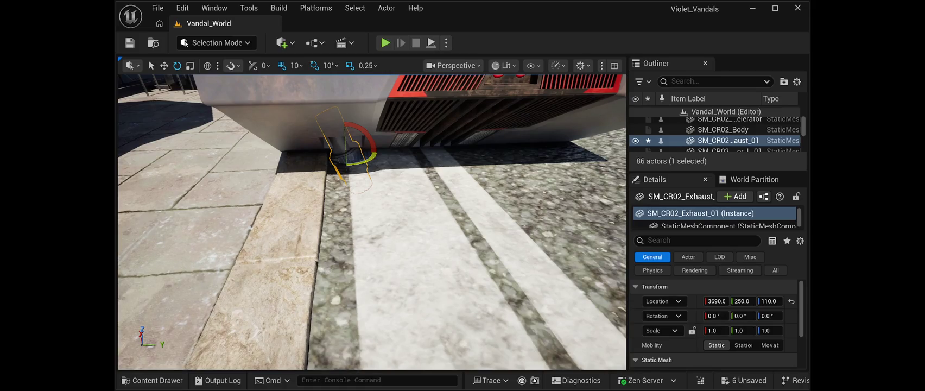
pyautogui.moveTo(344, 124)
pyautogui.mouseDown()
pyautogui.moveTo(413, 138)
pyautogui.moveTo(305, 145)
pyautogui.moveTo(316, 165)
pyautogui.moveTo(401, 162)
pyautogui.mouseUp()
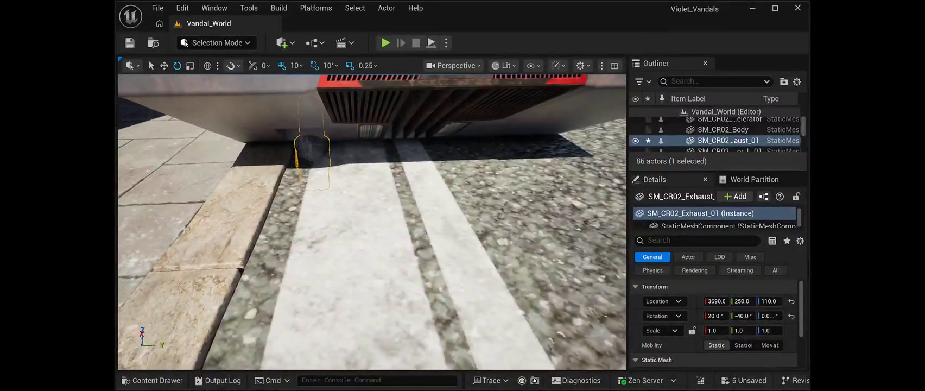
pyautogui.press('w')
pyautogui.moveTo(310, 127); pyautogui.dragTo(297, 119)
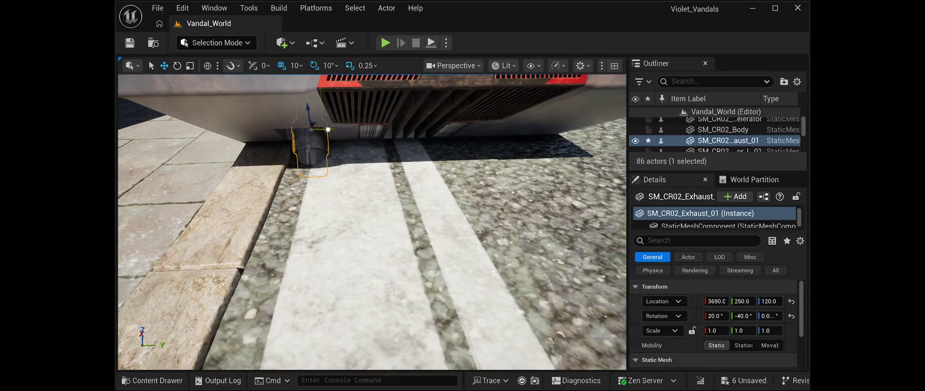
pyautogui.moveTo(324, 129); pyautogui.dragTo(308, 129)
pyautogui.press('Right')
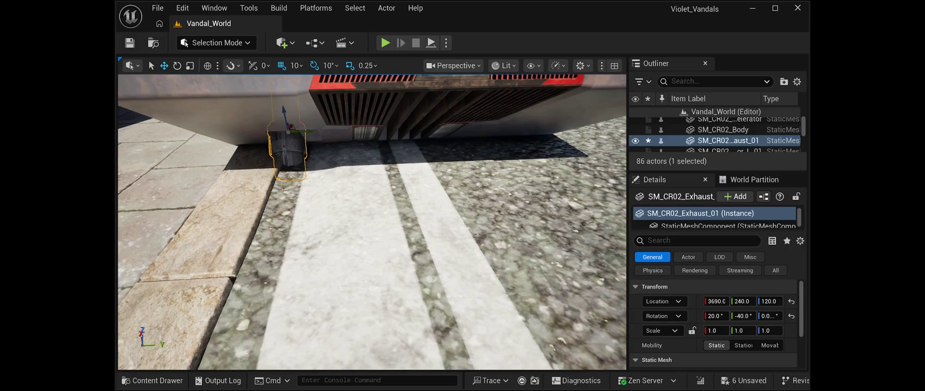
pyautogui.press('f')
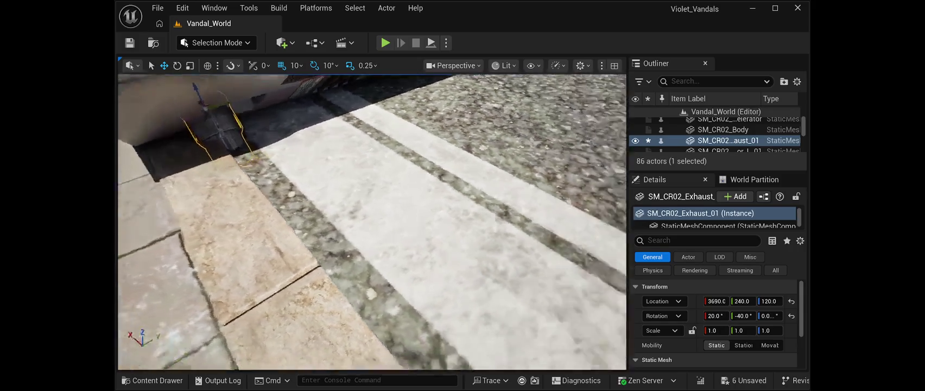
pyautogui.press('f')
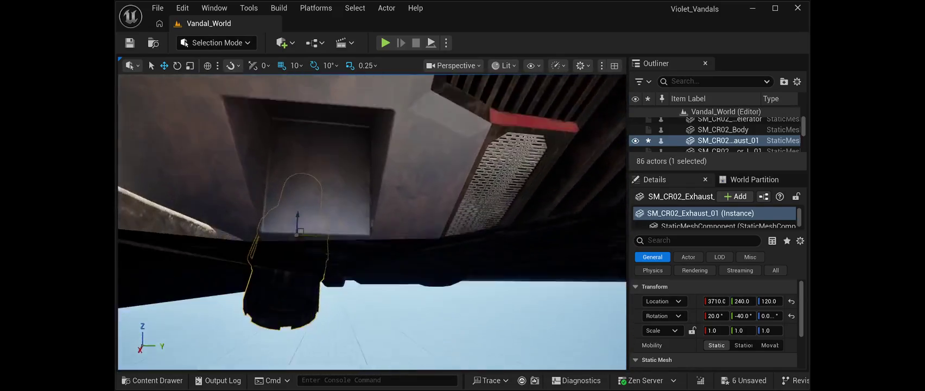
pyautogui.moveTo(298, 192)
pyautogui.mouseDown()
pyautogui.moveTo(289, 187)
pyautogui.moveTo(331, 181)
pyautogui.moveTo(319, 98)
pyautogui.mouseUp()
pyautogui.moveTo(372, 223)
pyautogui.mouseDown()
pyautogui.moveTo(397, 195)
pyautogui.moveTo(374, 223)
pyautogui.moveTo(399, 215)
pyautogui.moveTo(379, 207)
pyautogui.moveTo(391, 217)
pyautogui.moveTo(372, 219)
pyautogui.moveTo(391, 209)
pyautogui.moveTo(393, 185)
pyautogui.moveTo(383, 213)
pyautogui.mouseUp()
# Step: Deselect the exhaust and save the level
pyautogui.press('Escape')
pyautogui.click(274, 209)
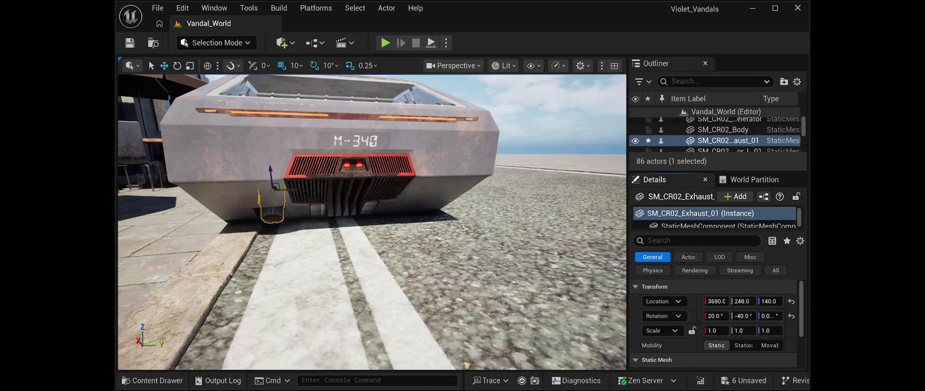
pyautogui.press('Escape')
pyautogui.click(129, 43)
pyautogui.moveTo(371, 222)
pyautogui.mouseDown()
pyautogui.moveTo(374, 179)
pyautogui.moveTo(401, 179)
pyautogui.moveTo(374, 217)
pyautogui.moveTo(342, 223)
pyautogui.moveTo(413, 220)
pyautogui.moveTo(395, 240)
pyautogui.mouseUp()
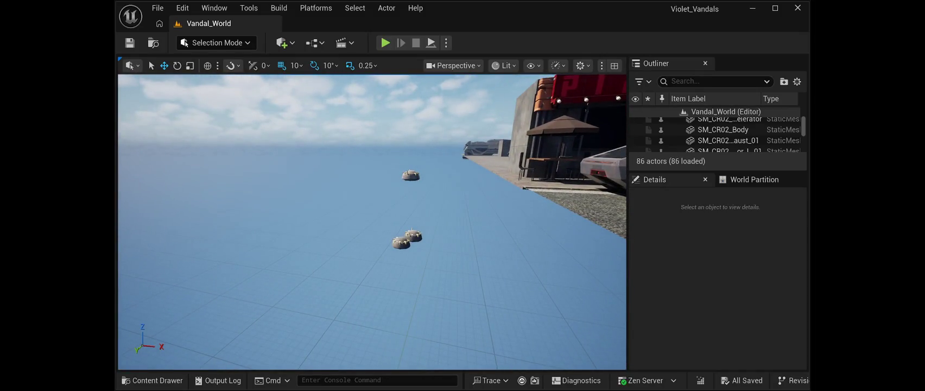
# Step: Select the SM_CR01_FR pod and move it along X toward the muscle car
pyautogui.click(408, 174)
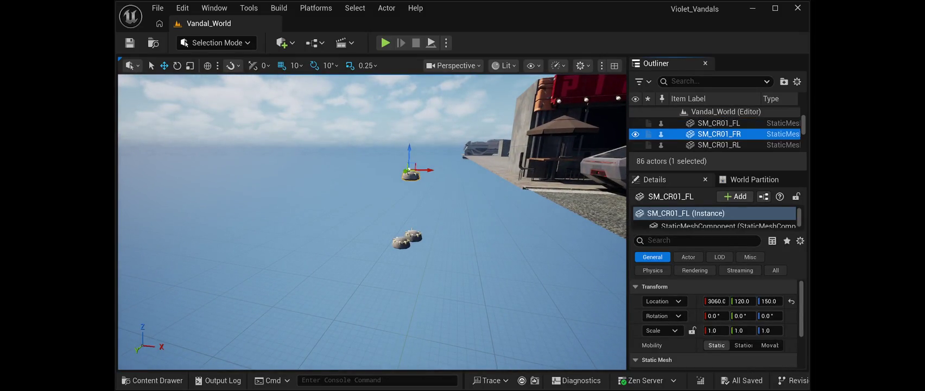
pyautogui.press('f')
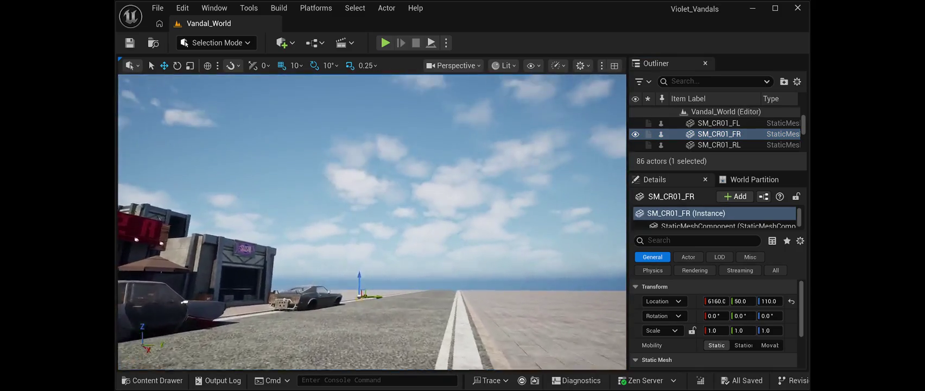
pyautogui.moveTo(372, 223); pyautogui.dragTo(334, 222)
pyautogui.moveTo(472, 201); pyautogui.dragTo(470, 180)
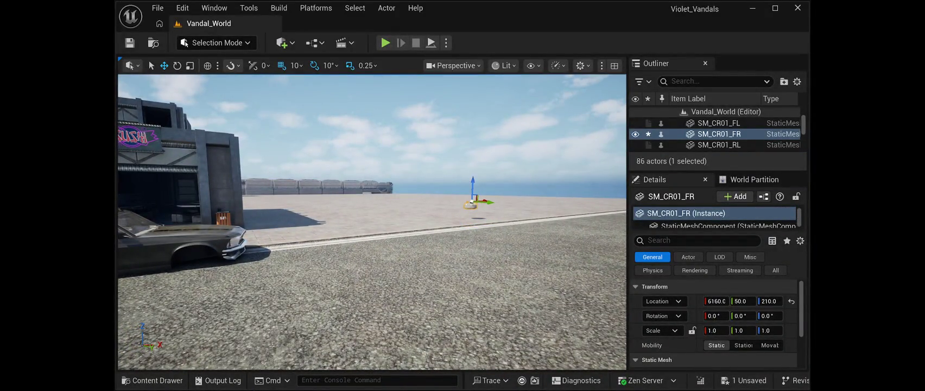
pyautogui.moveTo(470, 203)
pyautogui.mouseDown()
pyautogui.moveTo(322, 209)
pyautogui.moveTo(417, 270)
pyautogui.mouseUp()
pyautogui.moveTo(407, 226)
pyautogui.mouseDown()
pyautogui.moveTo(214, 243)
pyautogui.moveTo(215, 261)
pyautogui.moveTo(174, 282)
pyautogui.moveTo(171, 249)
pyautogui.moveTo(239, 239)
pyautogui.mouseUp()
# Step: Turn the pod -90° and nudge it into the front wheel well
pyautogui.press('e')
pyautogui.moveTo(325, 232); pyautogui.dragTo(351, 263)
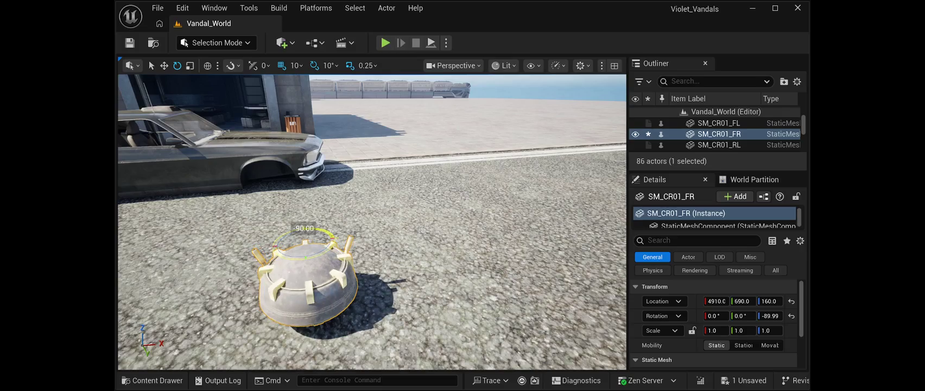
pyautogui.press('w')
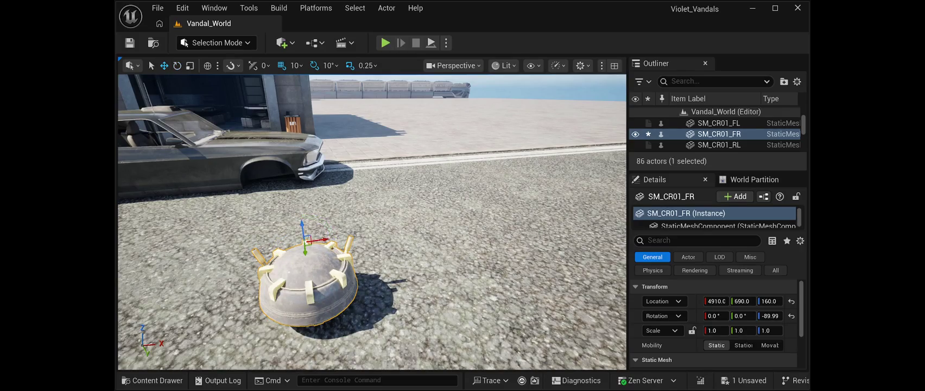
pyautogui.moveTo(305, 251)
pyautogui.mouseDown()
pyautogui.moveTo(299, 174)
pyautogui.moveTo(289, 173)
pyautogui.mouseUp()
pyautogui.press('f')
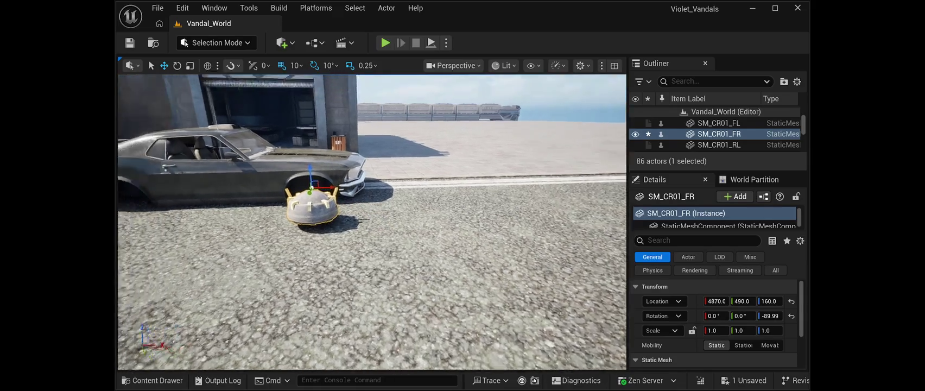
pyautogui.moveTo(314, 191)
pyautogui.mouseDown()
pyautogui.moveTo(344, 172)
pyautogui.moveTo(309, 159)
pyautogui.mouseUp()
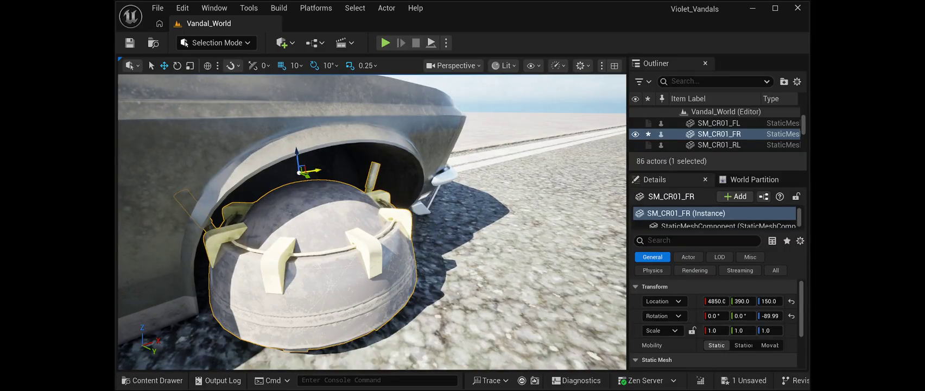
pyautogui.moveTo(319, 169); pyautogui.dragTo(332, 164)
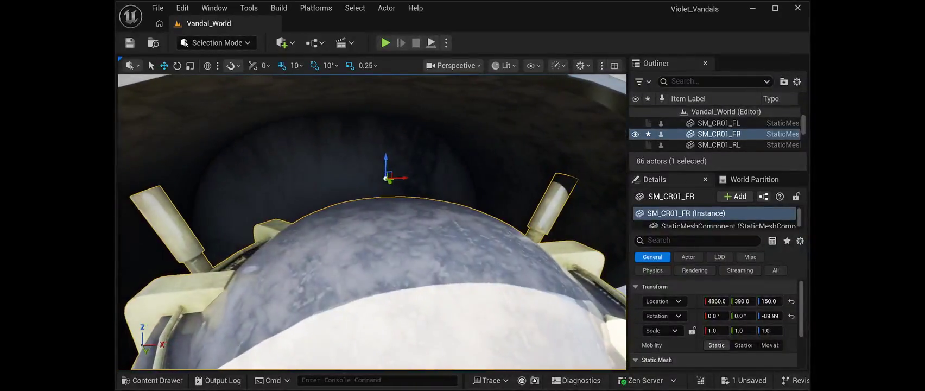
pyautogui.moveTo(388, 177); pyautogui.dragTo(386, 172)
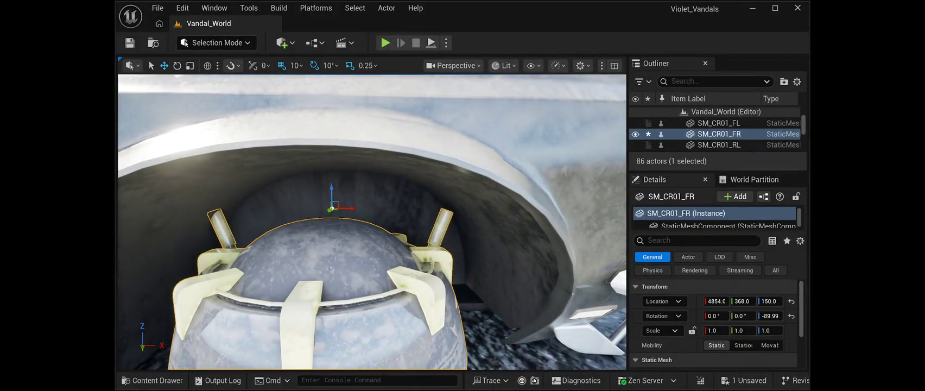
# Step: Set the pod's Location Z to 156, check its fit, then select SM_CR01_FL
pyautogui.write('156')
pyautogui.press('Return')
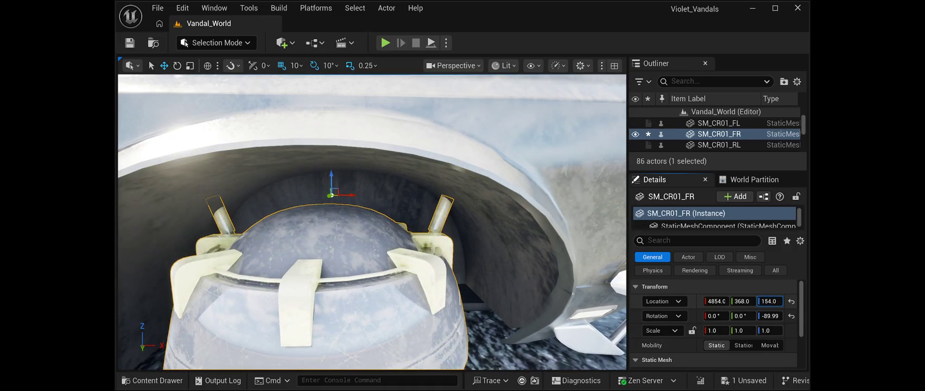
pyautogui.press('f')
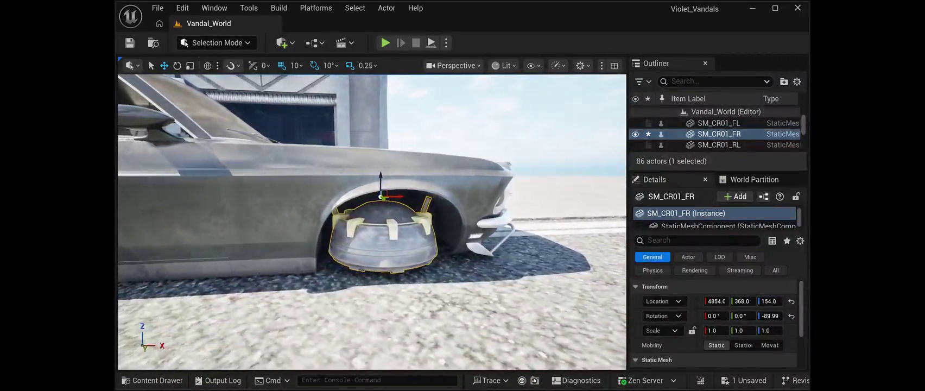
pyautogui.moveTo(371, 222); pyautogui.dragTo(125, 212)
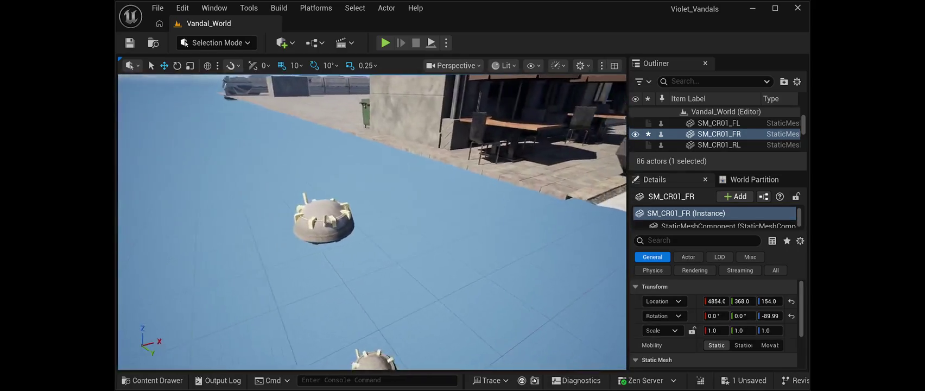
pyautogui.click(718, 123)
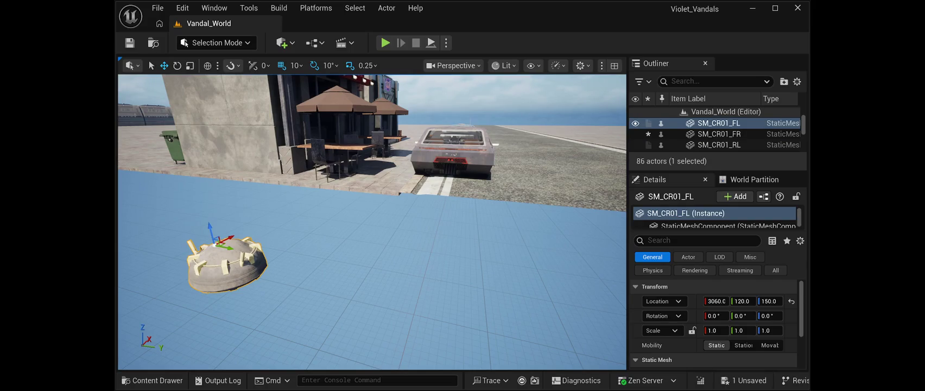
# Step: Move the SM_CR01_FL pod down the street to the car and turn it -90°
pyautogui.moveTo(218, 242)
pyautogui.mouseDown()
pyautogui.moveTo(450, 122)
pyautogui.moveTo(407, 150)
pyautogui.moveTo(330, 244)
pyautogui.moveTo(371, 289)
pyautogui.moveTo(362, 283)
pyautogui.mouseUp()
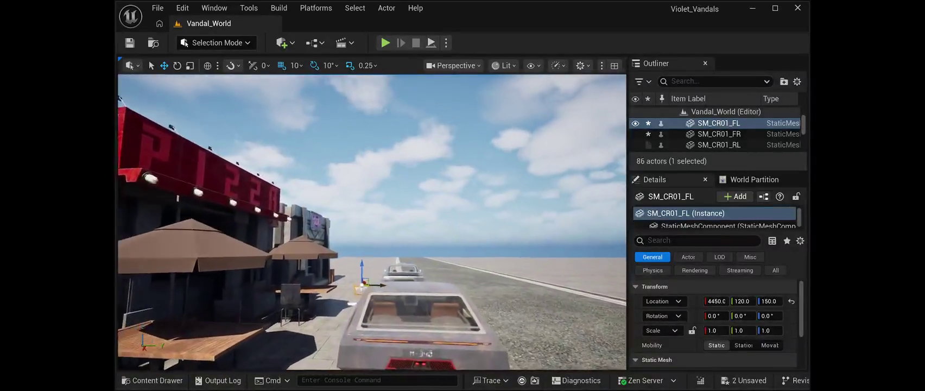
pyautogui.press('f')
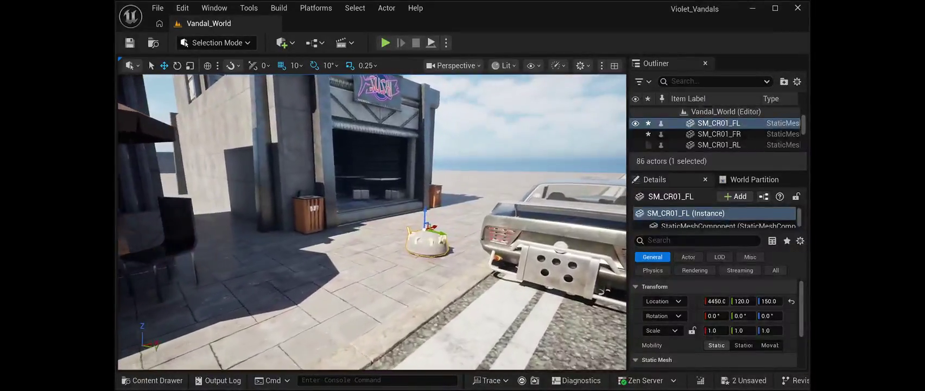
pyautogui.moveTo(425, 225)
pyautogui.mouseDown()
pyautogui.moveTo(342, 267)
pyautogui.moveTo(375, 274)
pyautogui.moveTo(423, 232)
pyautogui.moveTo(286, 237)
pyautogui.mouseUp()
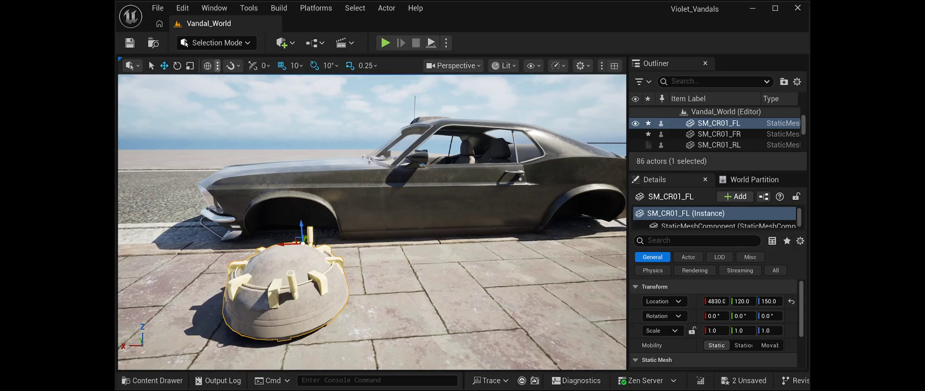
pyautogui.press('e')
pyautogui.moveTo(314, 251); pyautogui.dragTo(263, 251)
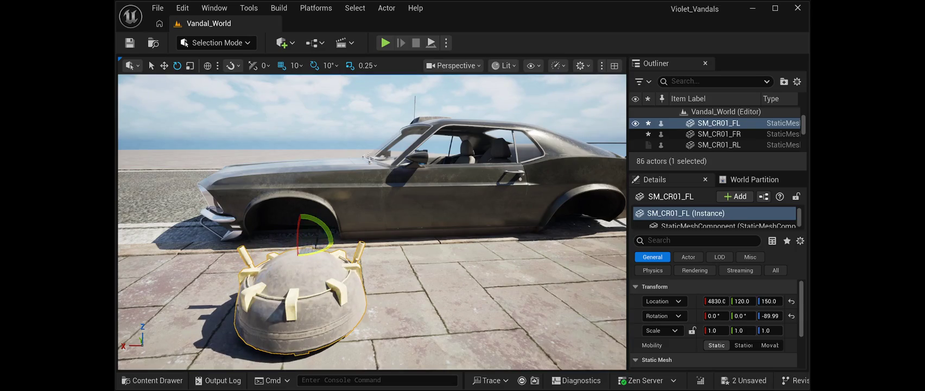
pyautogui.press('w')
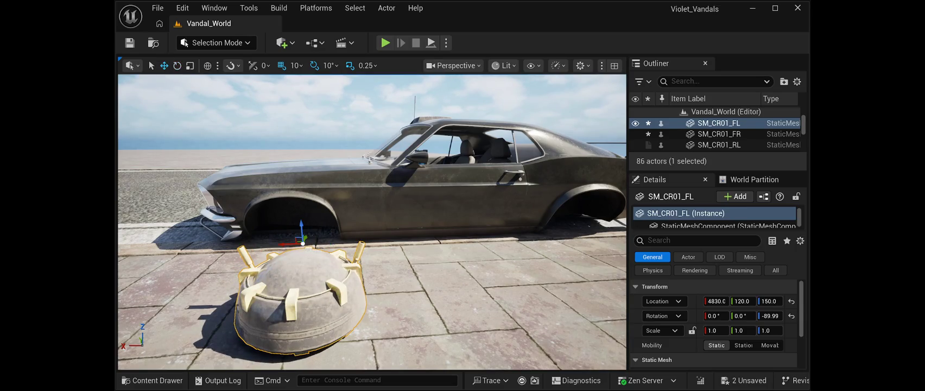
# Step: Nudge the pod into the front wheel arch at 4860, 260, 152 and deselect it
pyautogui.moveTo(288, 242)
pyautogui.mouseDown()
pyautogui.moveTo(270, 240)
pyautogui.moveTo(332, 201)
pyautogui.mouseUp()
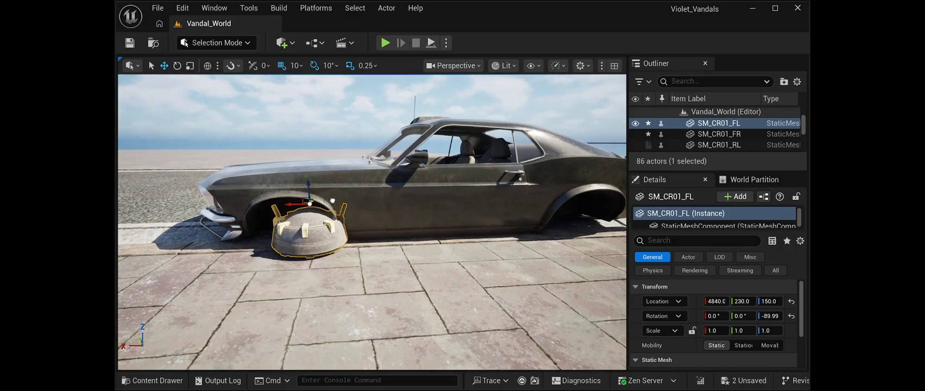
pyautogui.press('f')
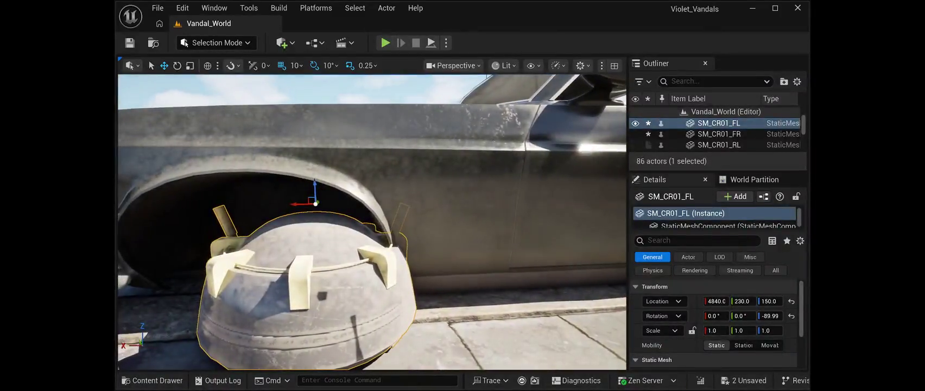
pyautogui.moveTo(292, 203)
pyautogui.mouseDown()
pyautogui.moveTo(253, 198)
pyautogui.moveTo(284, 193)
pyautogui.moveTo(236, 173)
pyautogui.mouseUp()
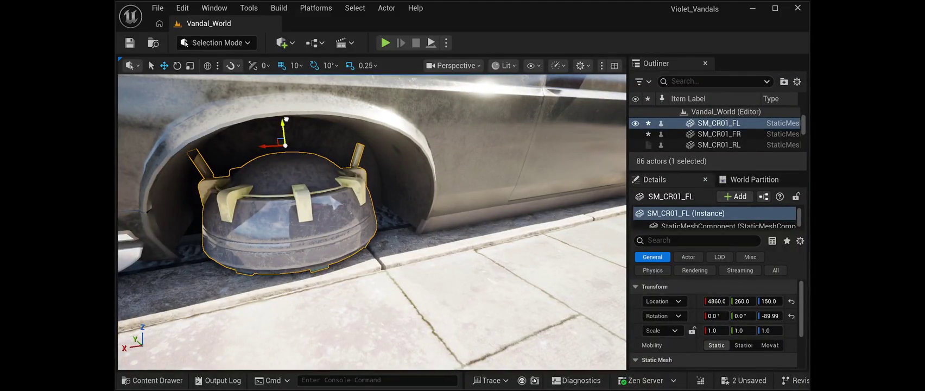
pyautogui.moveTo(286, 118); pyautogui.dragTo(287, 115)
pyautogui.moveTo(372, 221); pyautogui.dragTo(81, 210)
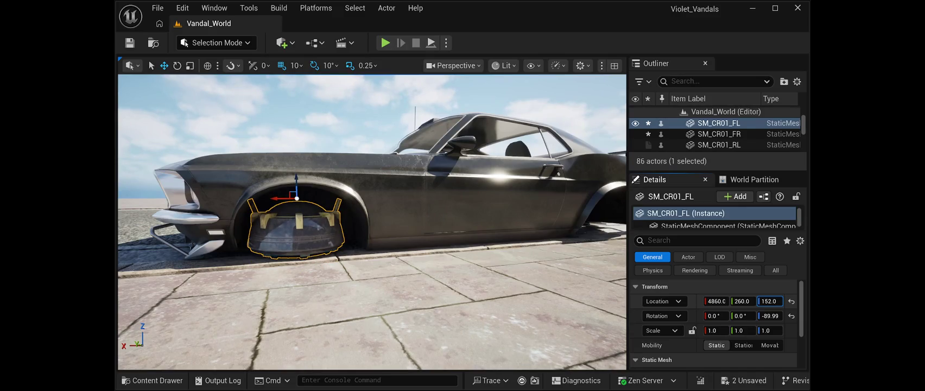
pyautogui.press('f')
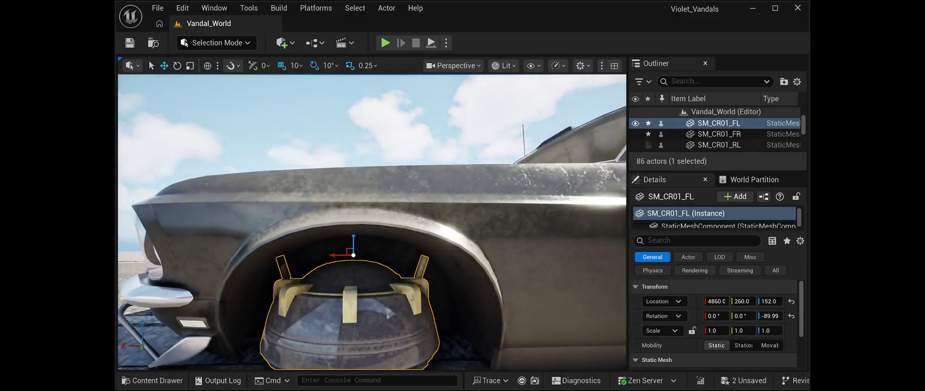
pyautogui.press('Escape')
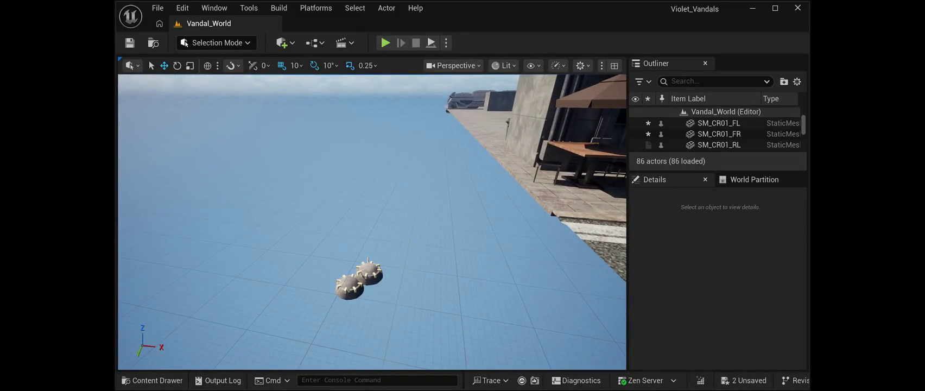
# Step: Move the SM_CR01_RL pod to the rear wheel well and turn it -90°
pyautogui.click(369, 274)
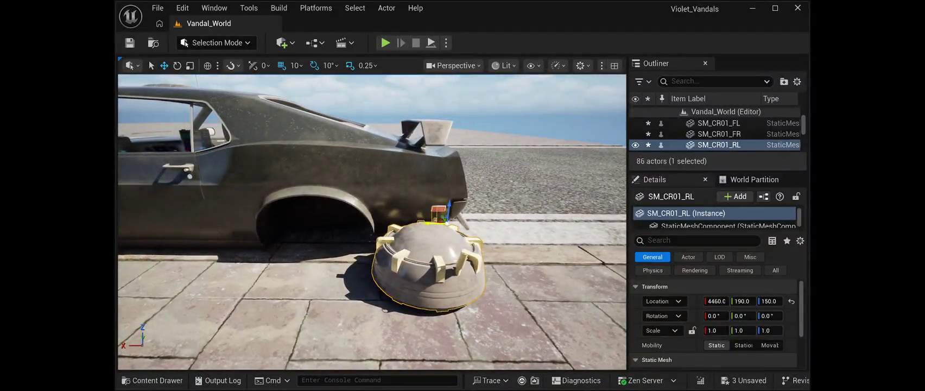
pyautogui.moveTo(431, 222); pyautogui.dragTo(303, 232)
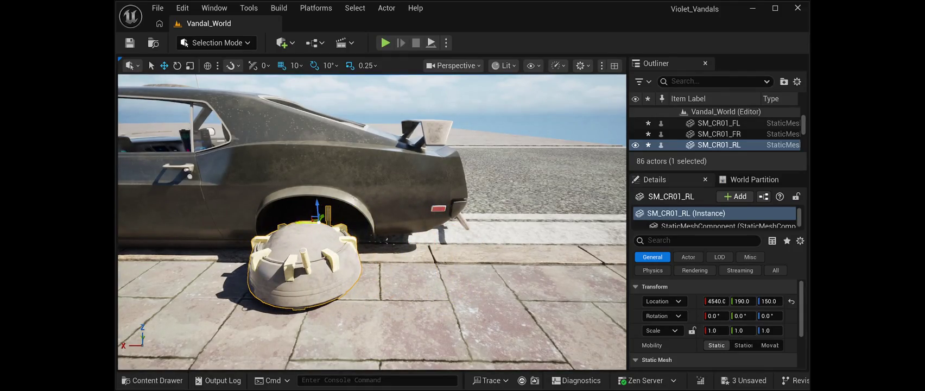
pyautogui.press('e')
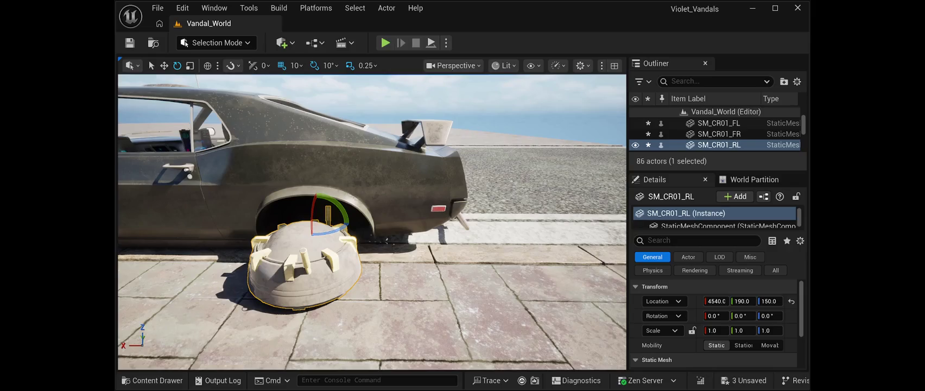
pyautogui.moveTo(329, 228); pyautogui.dragTo(293, 228)
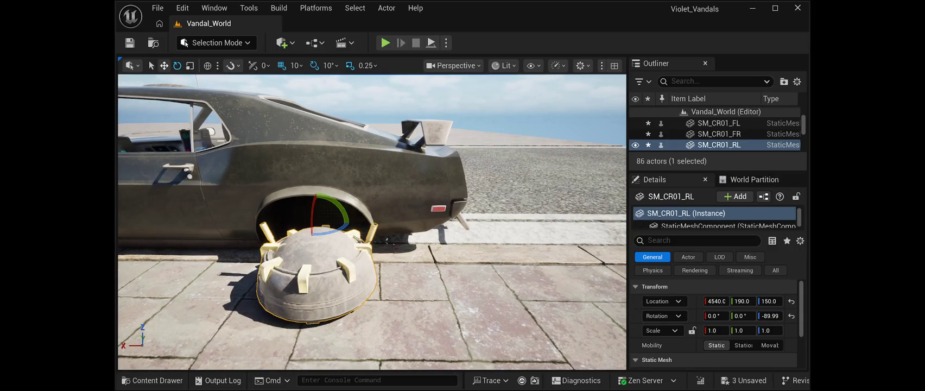
pyautogui.press('w')
pyautogui.moveTo(320, 217)
pyautogui.mouseDown()
pyautogui.moveTo(326, 210)
pyautogui.moveTo(292, 213)
pyautogui.moveTo(344, 190)
pyautogui.mouseUp()
pyautogui.press('f')
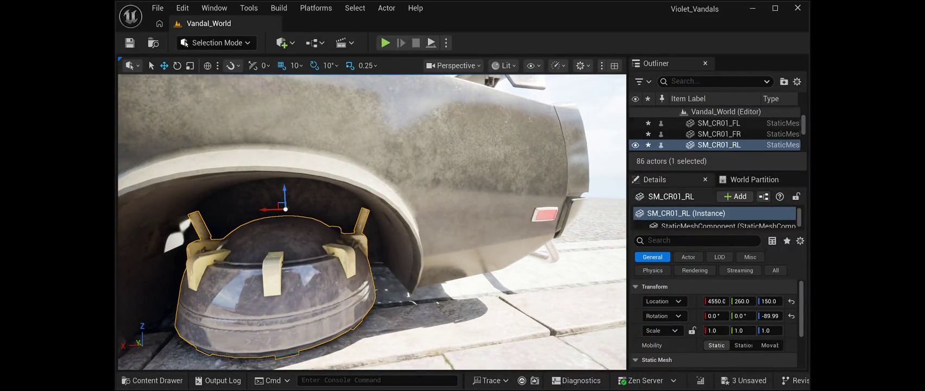
pyautogui.press('Escape')
# Step: Adjust the rear-left pod's height to sit in the arch at 4550, 260, 154, then select SM_CR01_RR
pyautogui.click(274, 304)
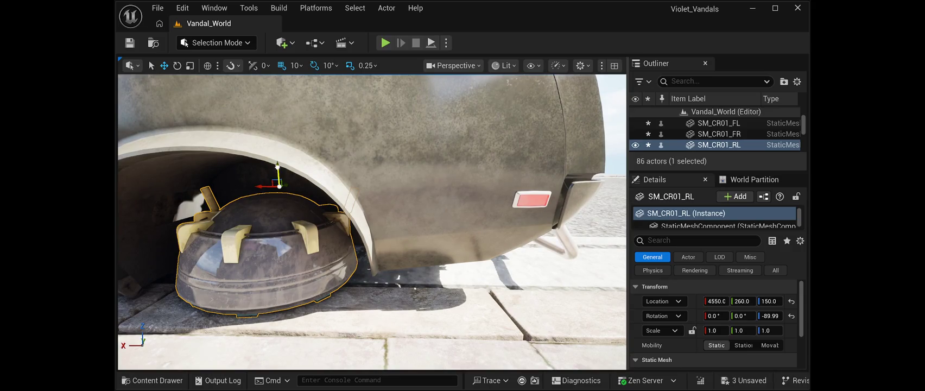
pyautogui.moveTo(277, 172); pyautogui.dragTo(277, 147)
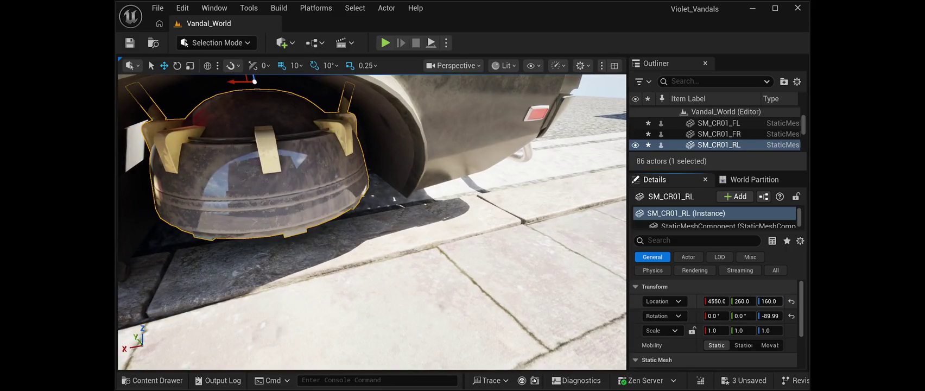
pyautogui.moveTo(769, 301); pyautogui.dragTo(766, 301)
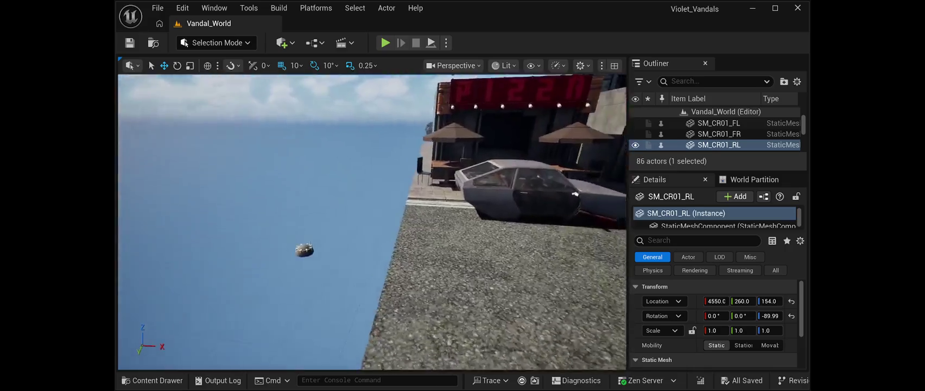
pyautogui.press('Down')
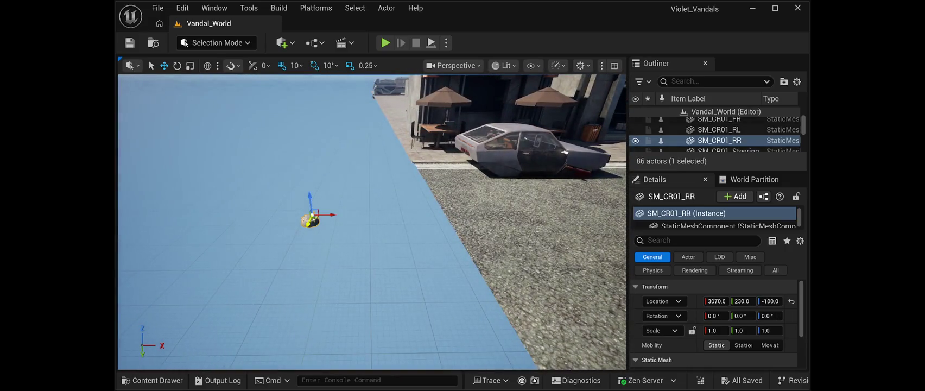
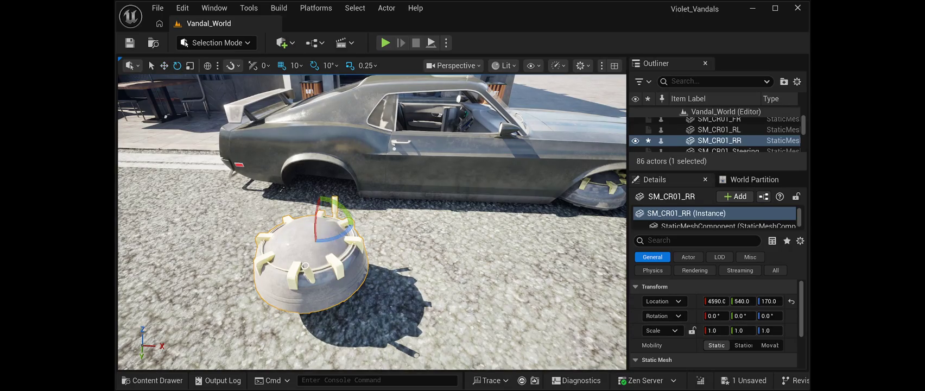
# Step: Rotate SM_CR01_RR to -90 on Z and drop it toward the rear wheel arch
pyautogui.moveTo(363, 228)
pyautogui.mouseDown()
pyautogui.moveTo(326, 208)
pyautogui.moveTo(338, 214)
pyautogui.mouseUp()
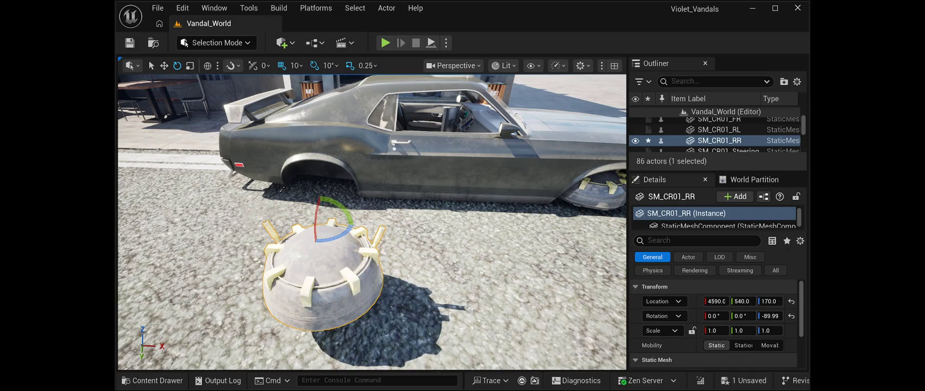
pyautogui.moveTo(332, 223)
pyautogui.mouseDown()
pyautogui.moveTo(284, 220)
pyautogui.moveTo(311, 168)
pyautogui.mouseUp()
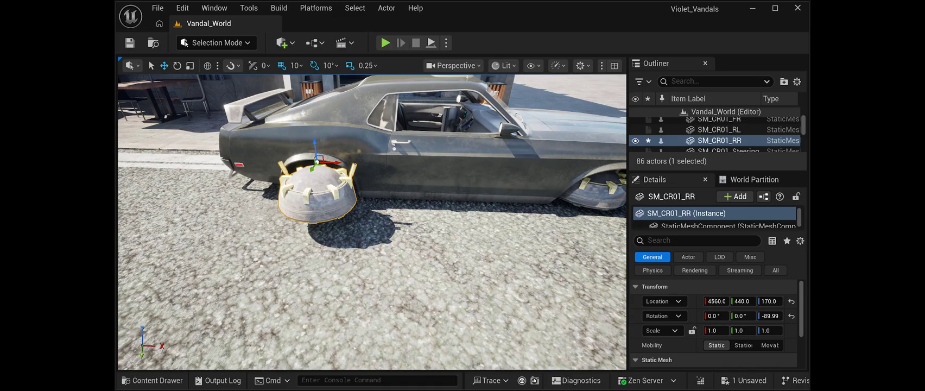
pyautogui.moveTo(372, 222)
pyautogui.mouseDown()
pyautogui.moveTo(358, 239)
pyautogui.moveTo(379, 228)
pyautogui.moveTo(384, 240)
pyautogui.mouseUp()
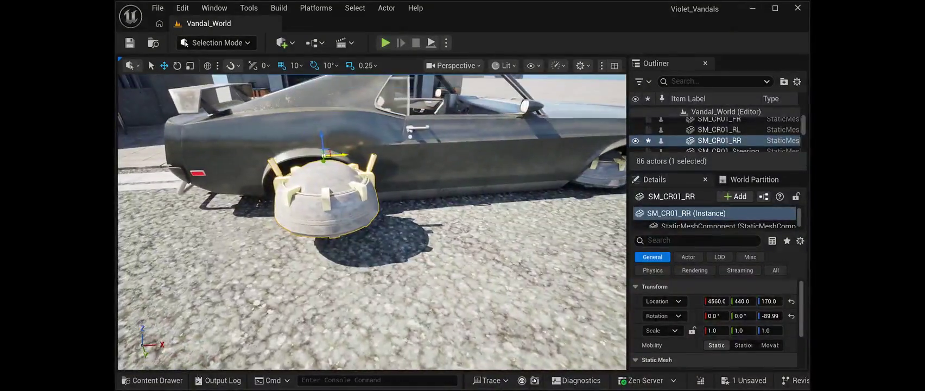
pyautogui.moveTo(322, 133); pyautogui.dragTo(327, 178)
# Step: Fine-tune the rear wheel's position to about 4550, 370, 151 inside the arch
pyautogui.moveTo(372, 222); pyautogui.dragTo(429, 224)
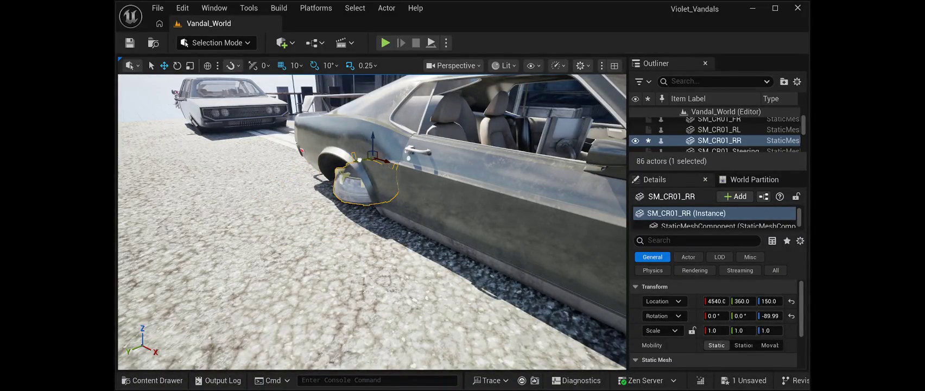
pyautogui.moveTo(429, 225); pyautogui.dragTo(385, 222)
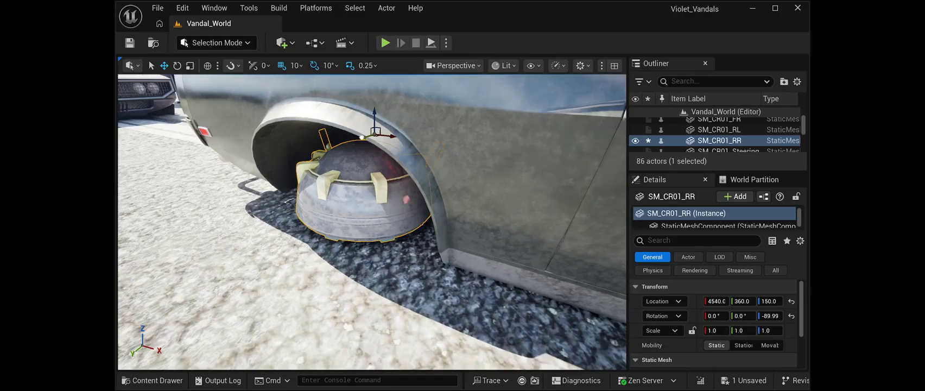
pyautogui.moveTo(385, 222); pyautogui.dragTo(366, 219)
pyautogui.moveTo(361, 123); pyautogui.dragTo(364, 124)
pyautogui.moveTo(367, 220); pyautogui.dragTo(356, 213)
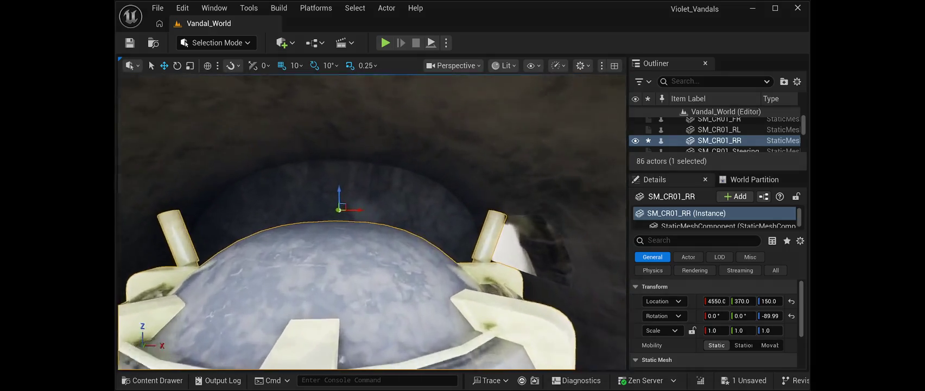
pyautogui.scroll(-4, 371, 222)
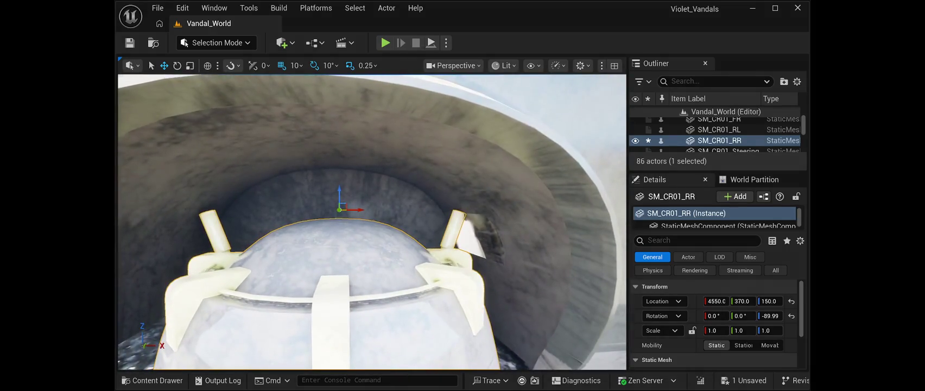
pyautogui.moveTo(770, 300); pyautogui.dragTo(772, 301)
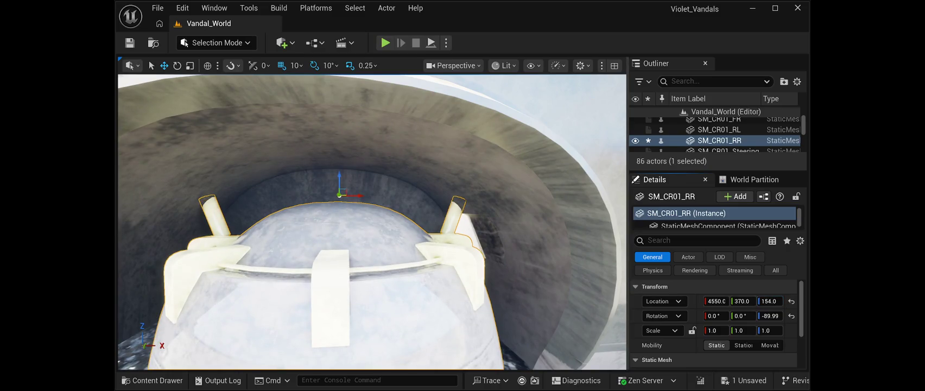
pyautogui.scroll(-10, 372, 222)
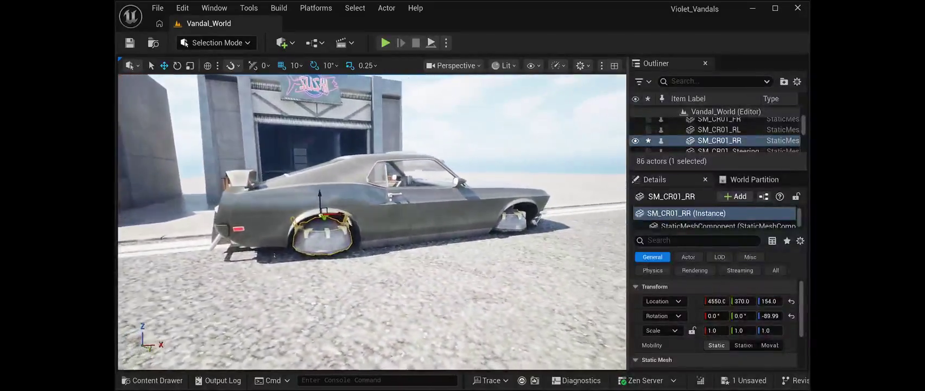
pyautogui.moveTo(372, 244); pyautogui.dragTo(352, 217)
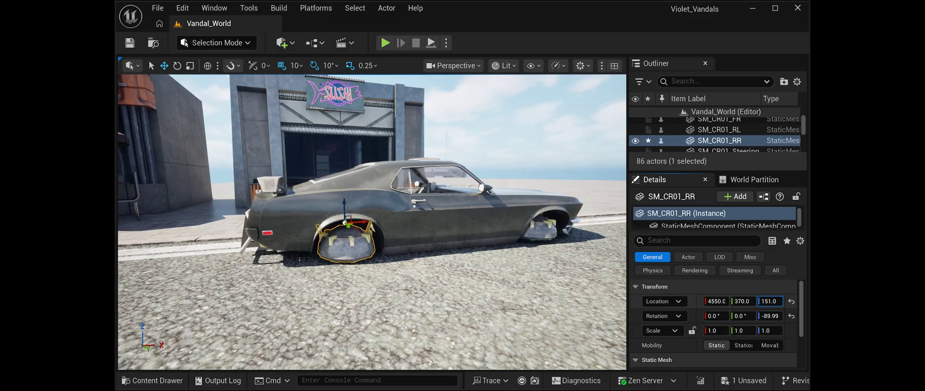
# Step: Select the distant SM_CR03_SW, frame it, and carry it to about 4580, 560, 160
pyautogui.press('Escape')
pyautogui.moveTo(353, 218)
pyautogui.mouseDown()
pyautogui.moveTo(434, 217)
pyautogui.moveTo(380, 212)
pyautogui.moveTo(364, 190)
pyautogui.moveTo(309, 193)
pyautogui.moveTo(359, 184)
pyautogui.moveTo(375, 193)
pyautogui.moveTo(330, 189)
pyautogui.mouseUp()
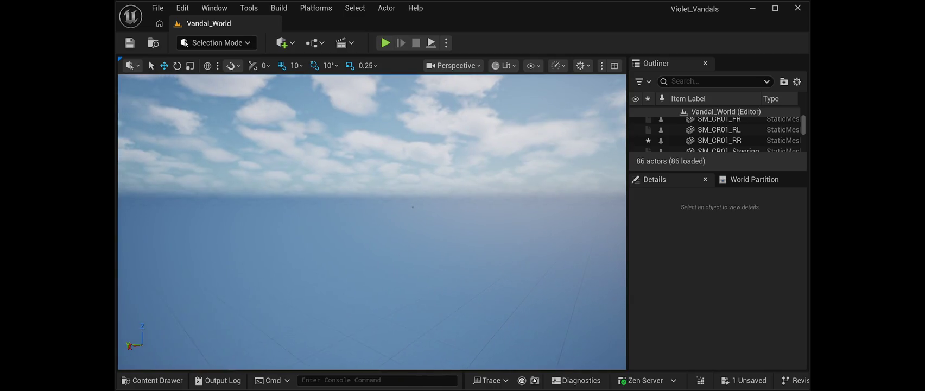
pyautogui.click(411, 206)
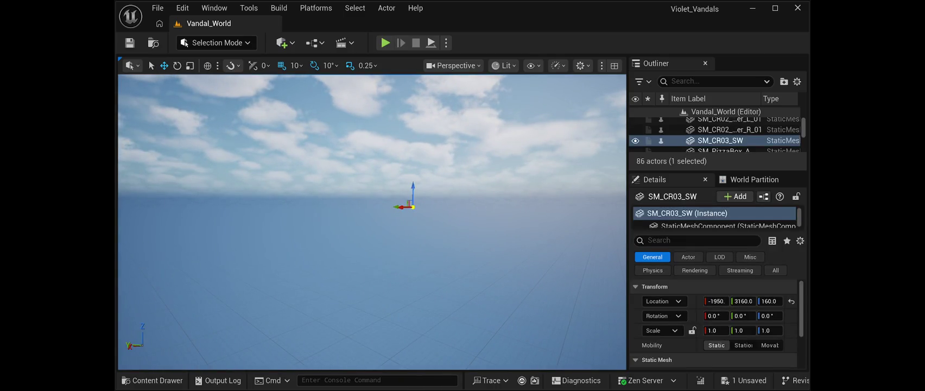
pyautogui.moveTo(330, 189); pyautogui.dragTo(313, 189)
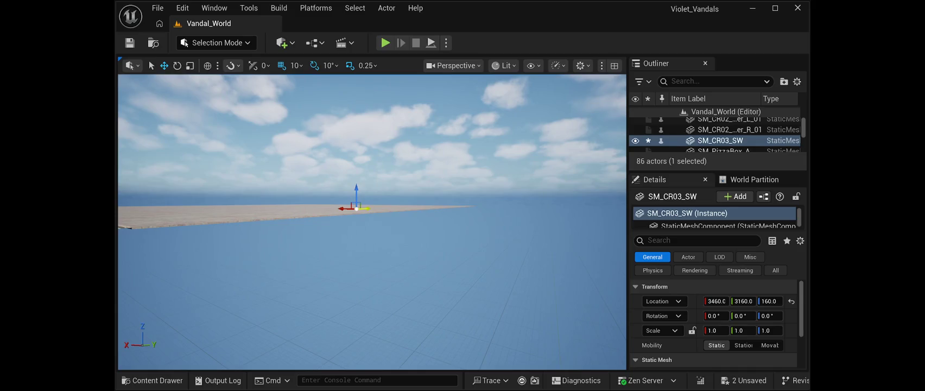
pyautogui.press('f')
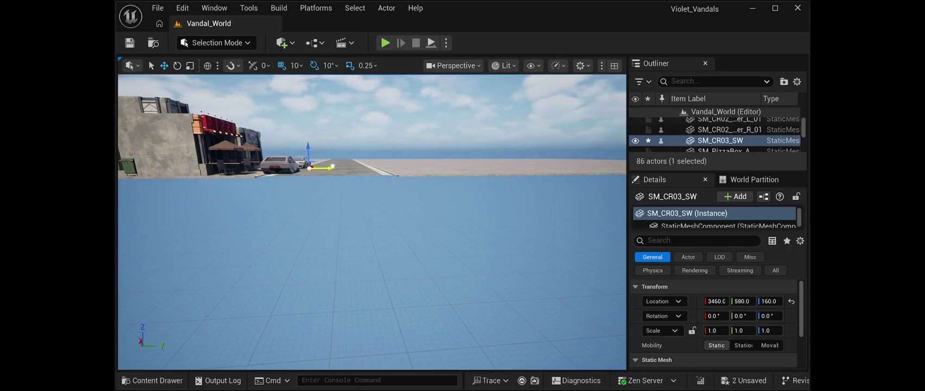
pyautogui.moveTo(330, 217)
pyautogui.mouseDown()
pyautogui.moveTo(326, 181)
pyautogui.moveTo(269, 185)
pyautogui.moveTo(333, 185)
pyautogui.mouseUp()
pyautogui.press('w')
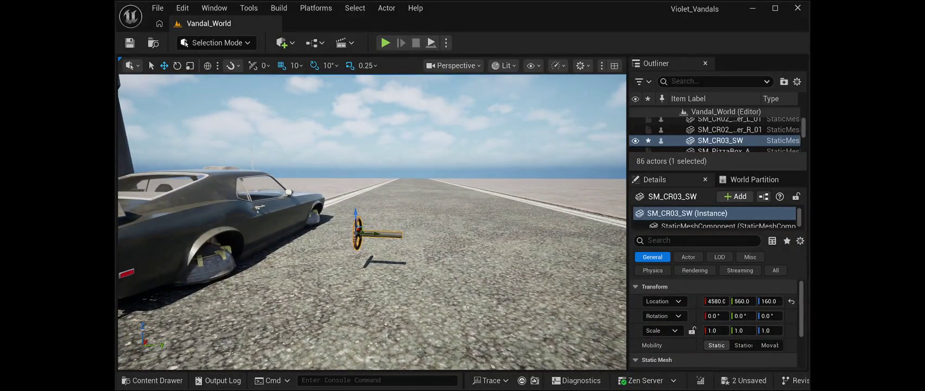
# Step: Turn the steering wheel to about -90 yaw and shift it sideways toward the car
pyautogui.press('e')
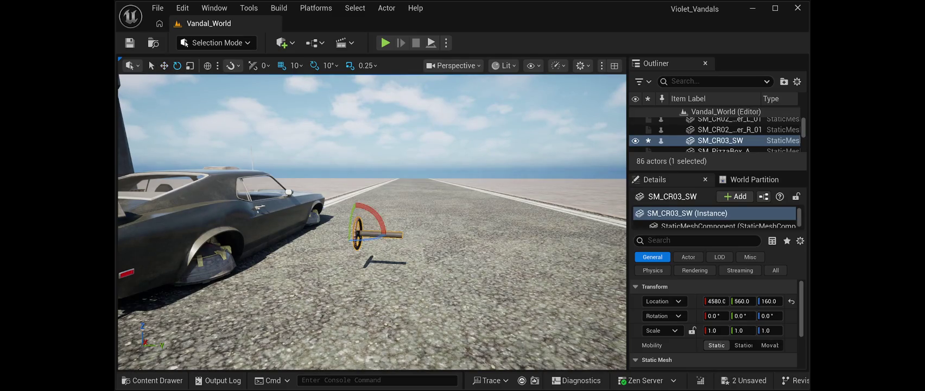
pyautogui.moveTo(374, 238); pyautogui.dragTo(310, 239)
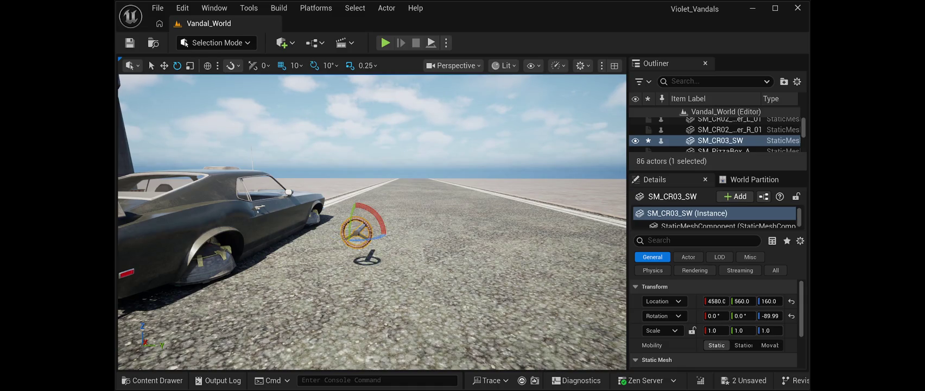
pyautogui.press('w')
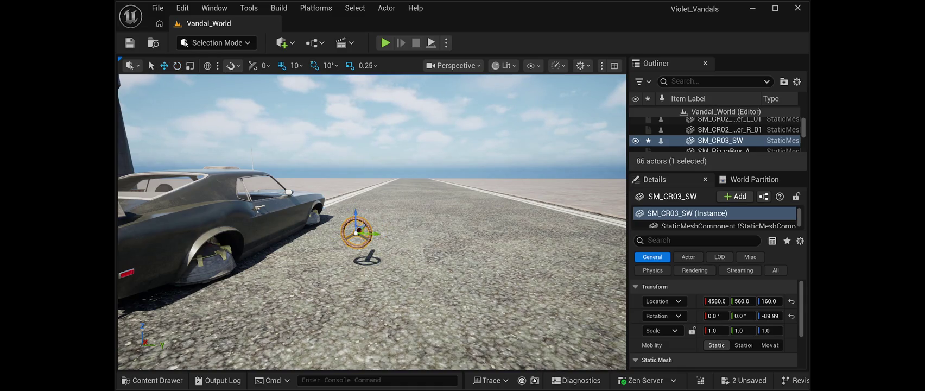
pyautogui.moveTo(377, 234); pyautogui.dragTo(187, 231)
pyautogui.press('f')
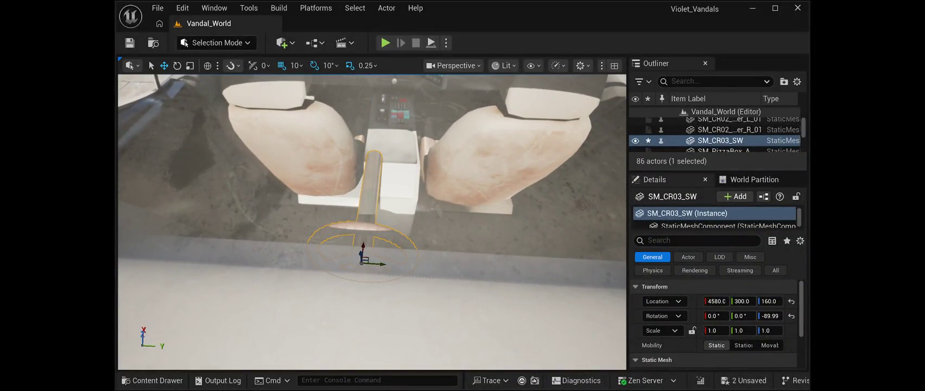
# Step: Move the steering wheel into the cabin at 4670, 270, 180, in front of the driver's seat
pyautogui.moveTo(363, 243); pyautogui.dragTo(392, 112)
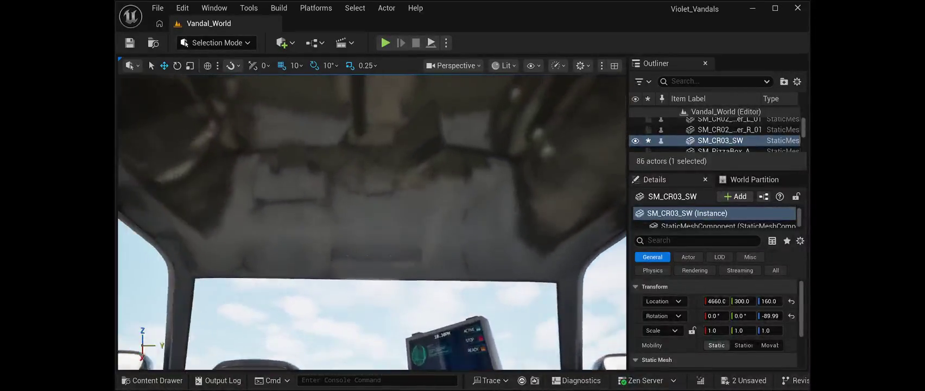
pyautogui.press('f')
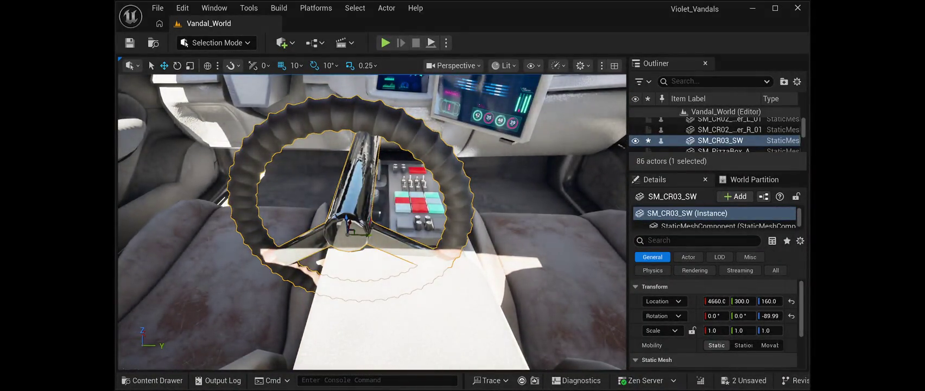
pyautogui.moveTo(361, 233)
pyautogui.mouseDown()
pyautogui.moveTo(228, 217)
pyautogui.moveTo(154, 184)
pyautogui.mouseUp()
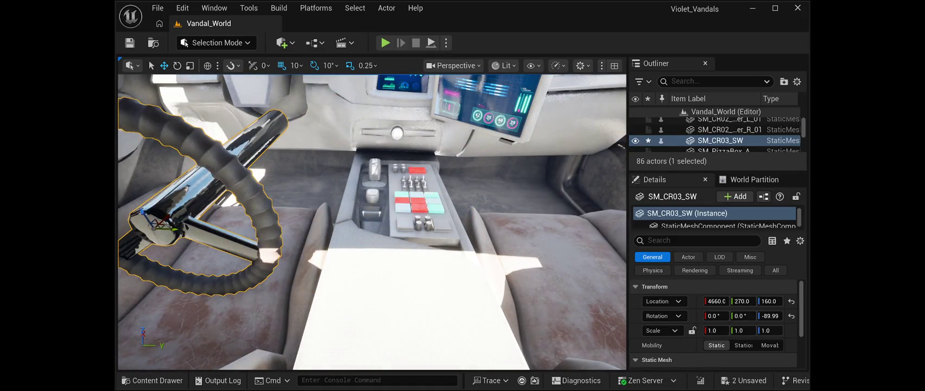
pyautogui.moveTo(146, 213); pyautogui.dragTo(145, 189)
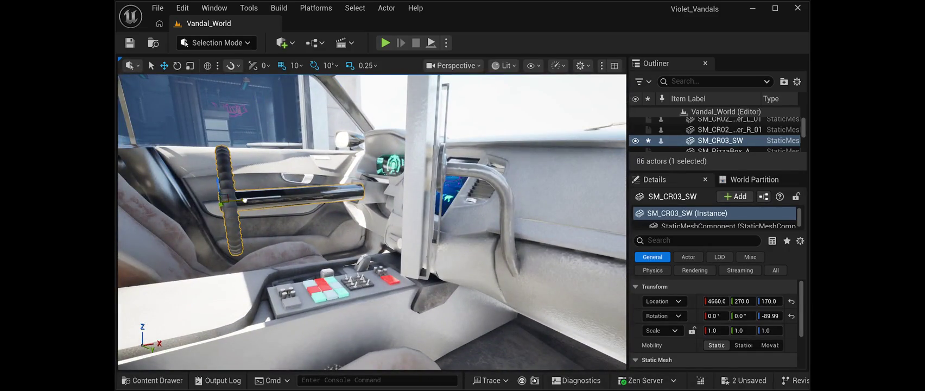
pyautogui.moveTo(233, 199)
pyautogui.mouseDown()
pyautogui.moveTo(266, 200)
pyautogui.moveTo(251, 166)
pyautogui.mouseUp()
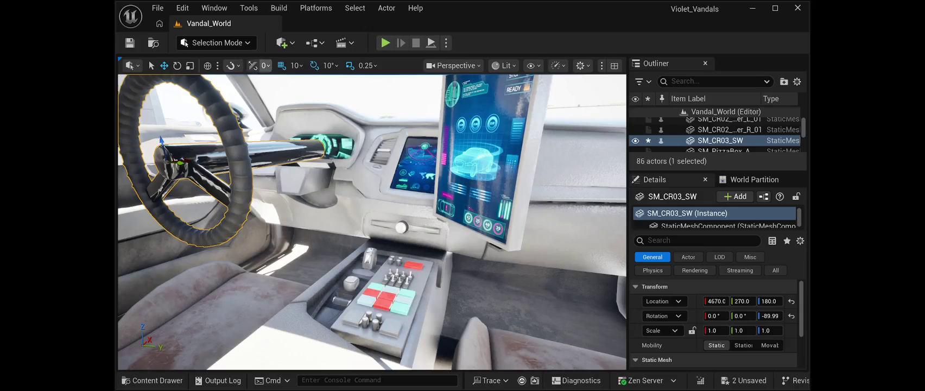
# Step: Tilt the steering wheel about 10 degrees with the Rotate tool
pyautogui.click(176, 65)
pyautogui.moveTo(135, 149); pyautogui.dragTo(139, 133)
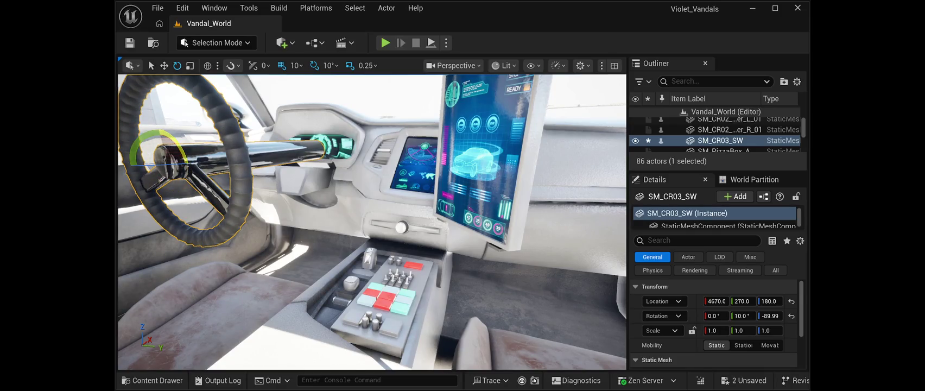
pyautogui.moveTo(139, 133); pyautogui.dragTo(140, 143)
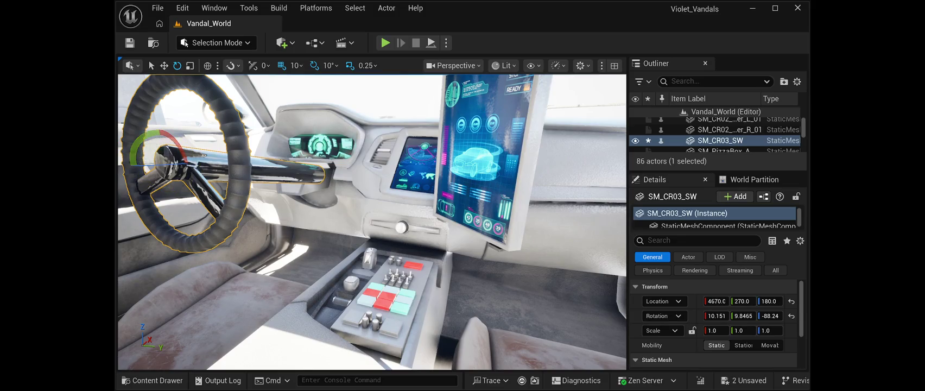
# Step: Nudge the steering wheel onto its column at 4697, 264, 173, then deselect it
pyautogui.press('w')
pyautogui.moveTo(187, 159)
pyautogui.mouseDown()
pyautogui.moveTo(261, 155)
pyautogui.moveTo(239, 155)
pyautogui.mouseUp()
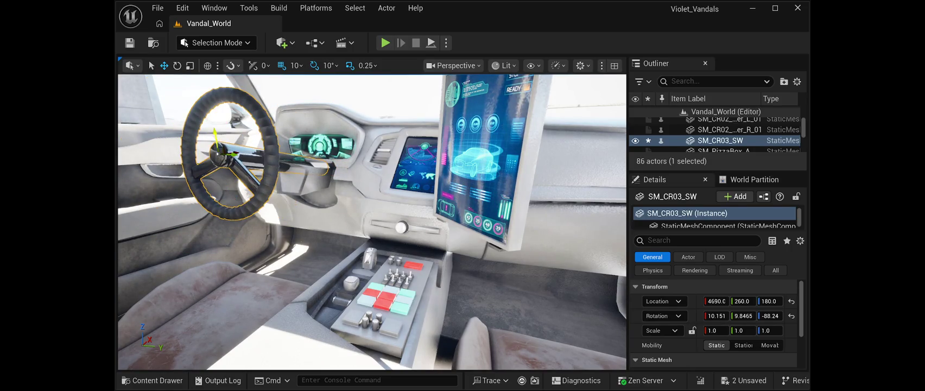
pyautogui.moveTo(216, 132)
pyautogui.mouseDown()
pyautogui.moveTo(217, 151)
pyautogui.moveTo(225, 125)
pyautogui.mouseUp()
pyautogui.press('f')
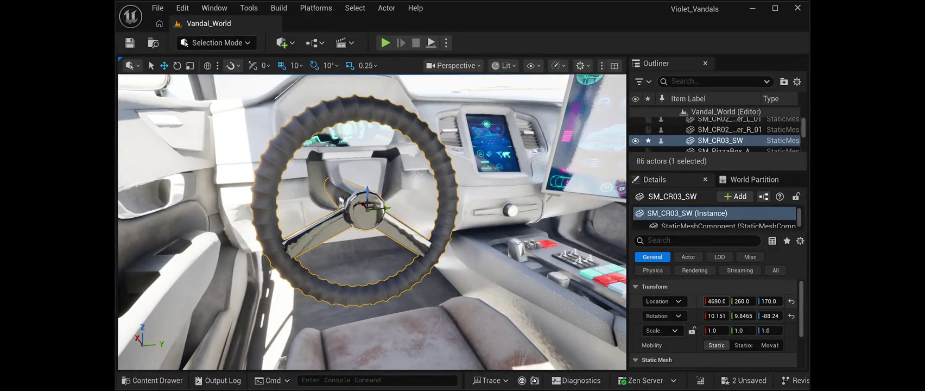
pyautogui.moveTo(770, 301); pyautogui.dragTo(746, 300)
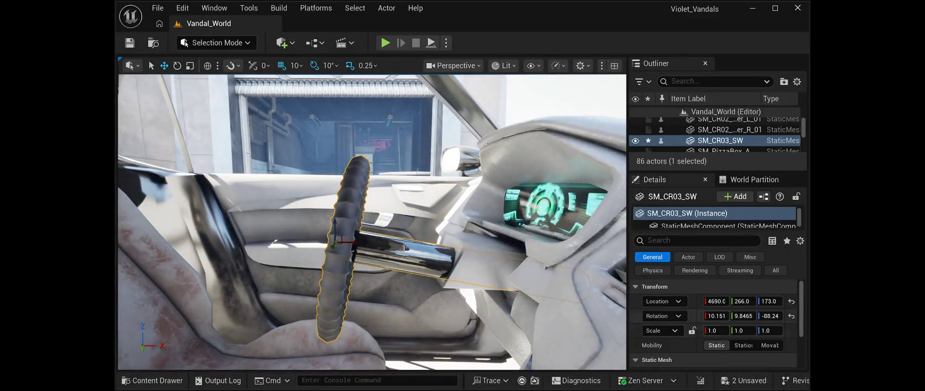
pyautogui.moveTo(715, 300); pyautogui.dragTo(719, 301)
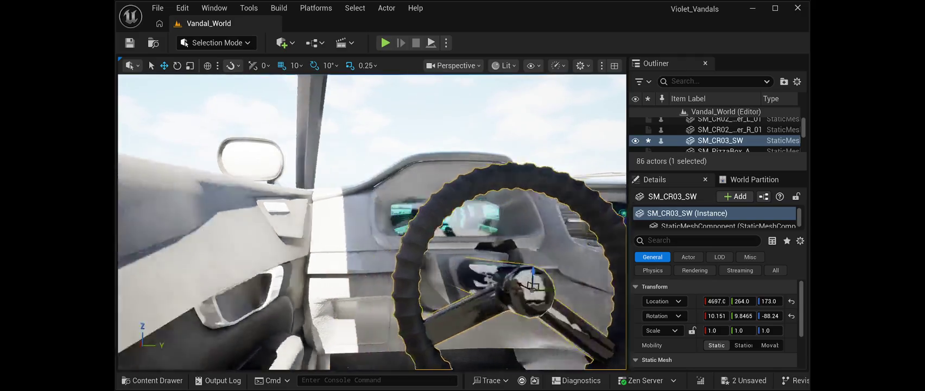
pyautogui.press('Escape')
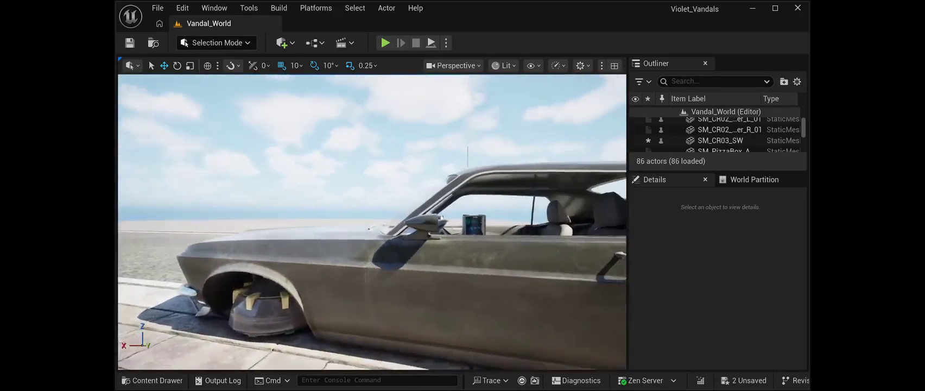
# Step: Save Vandal_World, run a brief Play-In-Editor test, then stop it
pyautogui.hotkey('ctrl', 's')
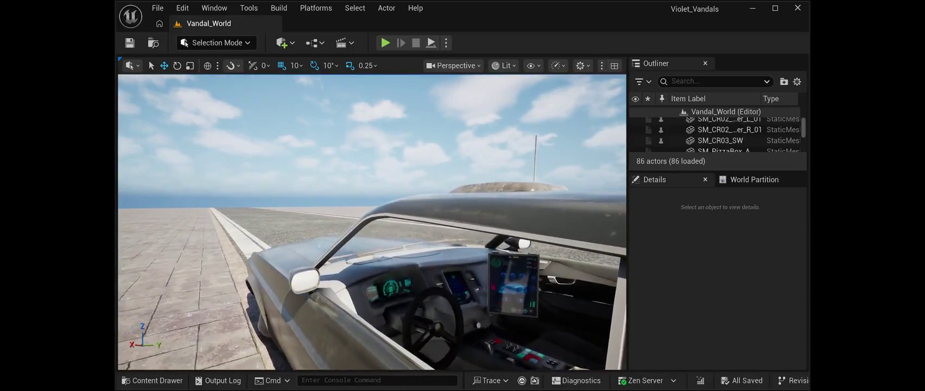
pyautogui.click(431, 43)
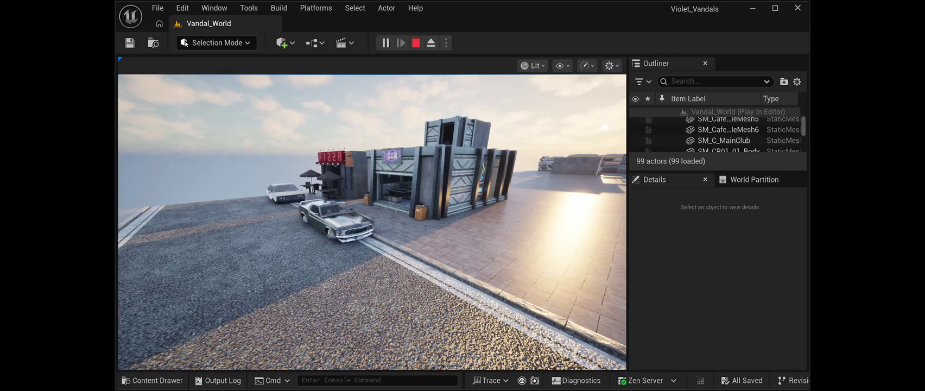
pyautogui.press('Escape')
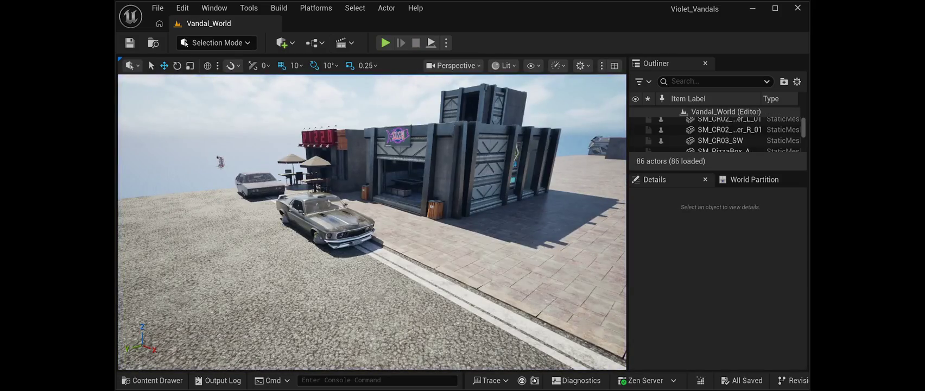